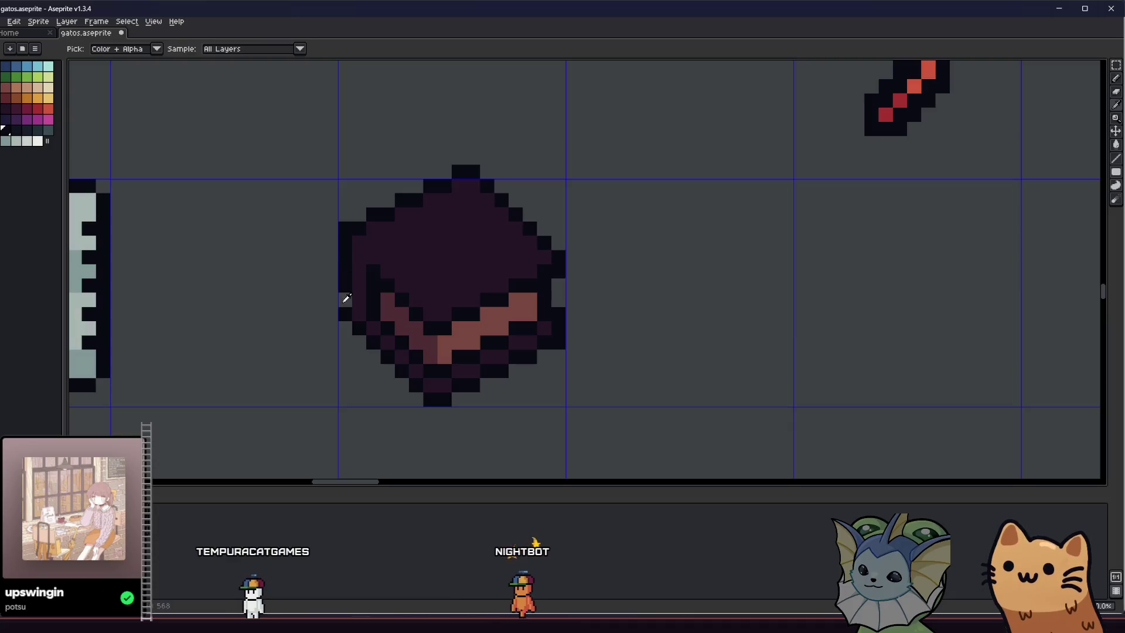
scroll(343, 301, down, 6)
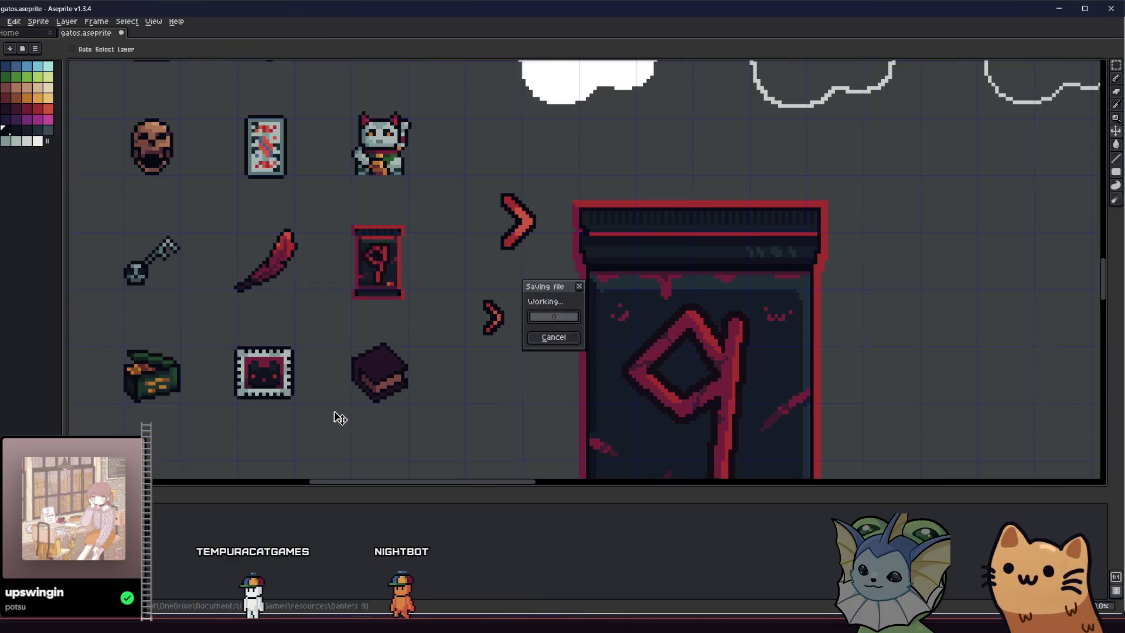
Sample a dark purple from the book and repaint its lower-right outline with it
scroll(334, 412, up, 6)
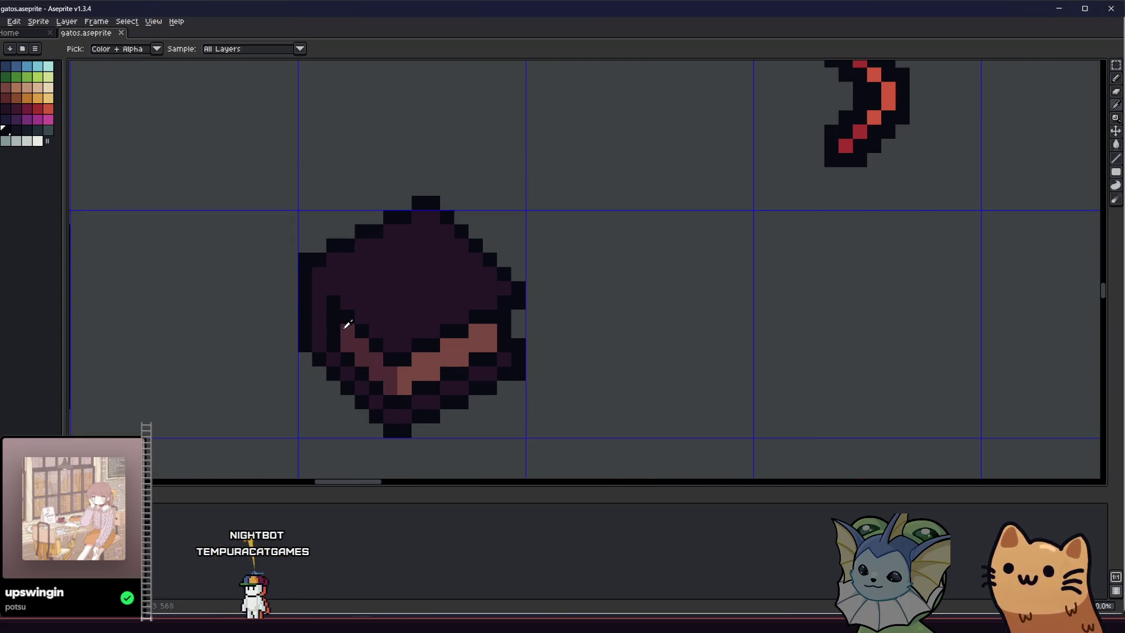
key(alt)
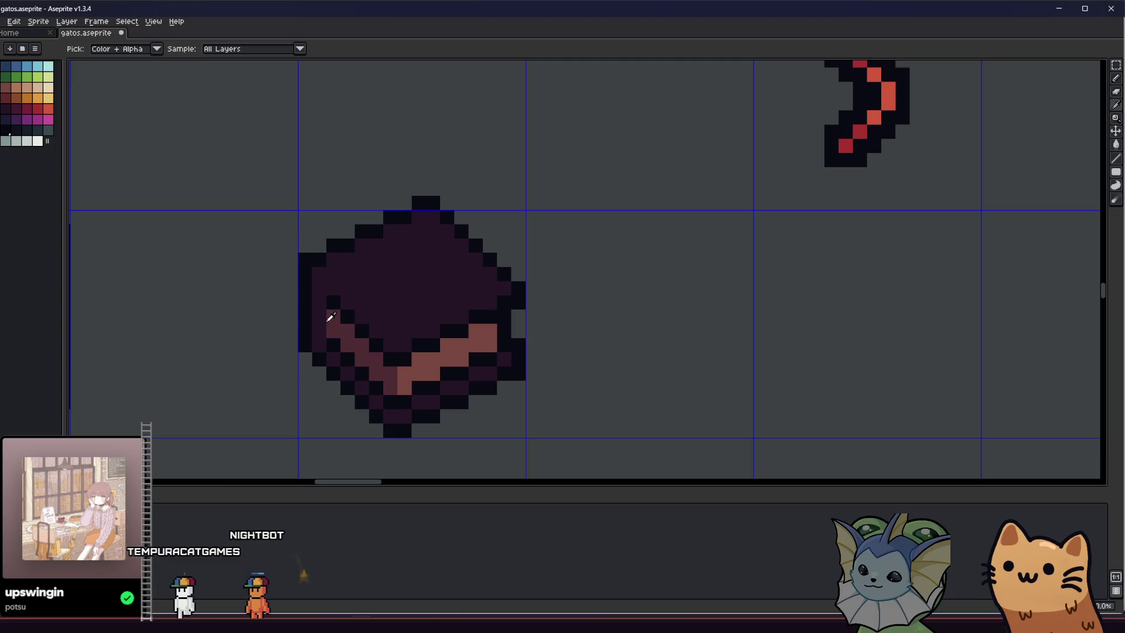
alt+click(325, 327)
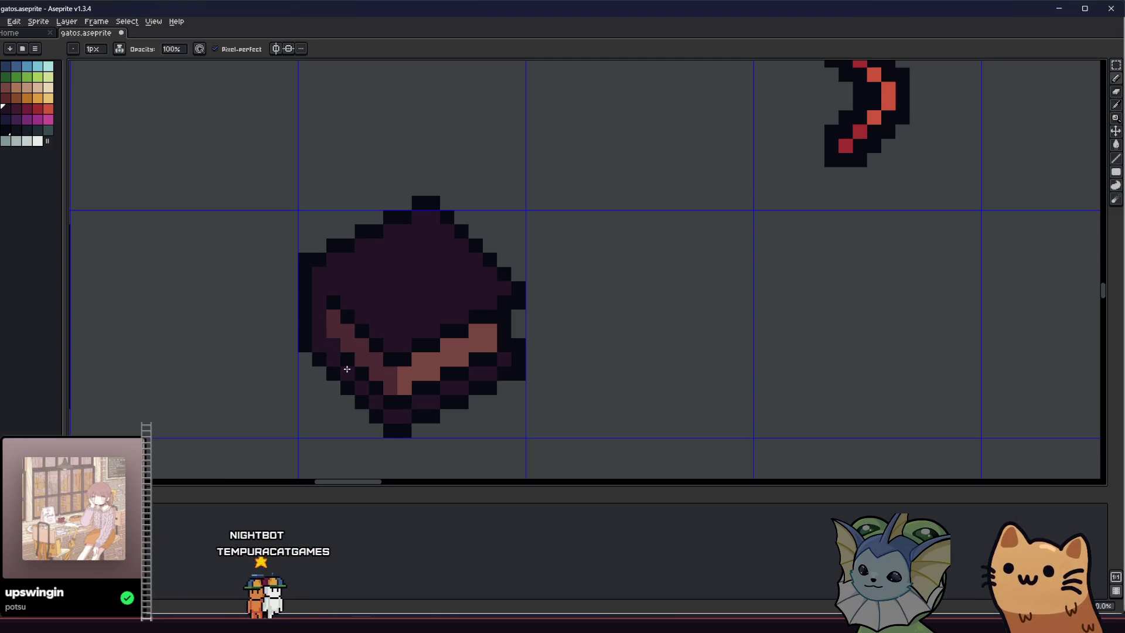
drag(406, 400, 462, 375)
With the Pencil, paint another dark pixel on the book's outline
scroll(486, 362, down, 2)
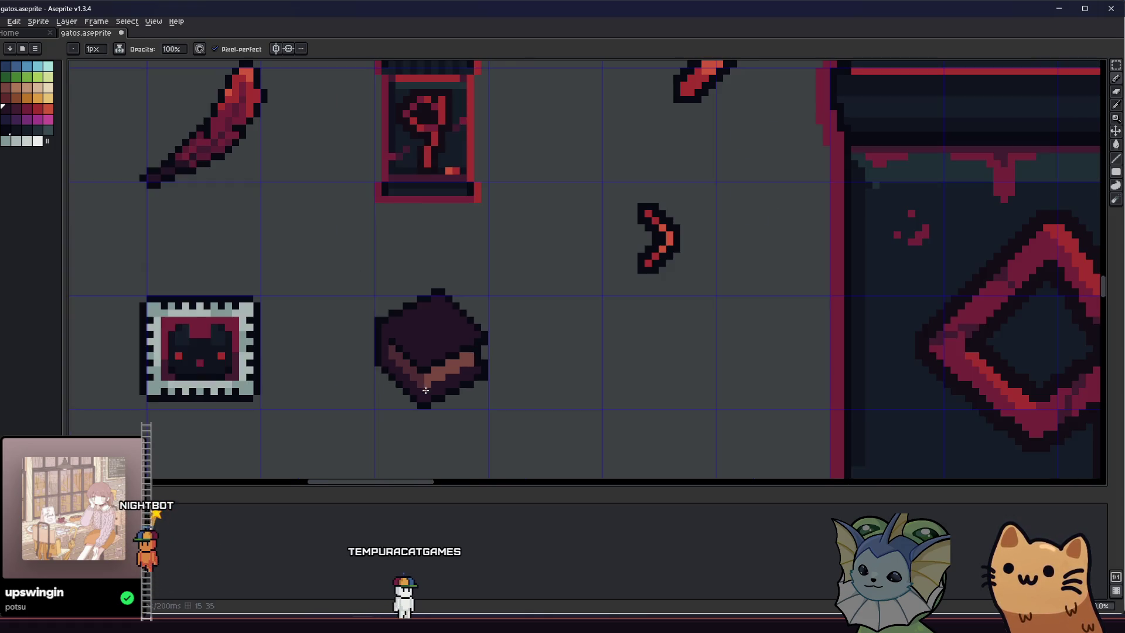
scroll(402, 394, down, 2)
scroll(410, 394, up, 4)
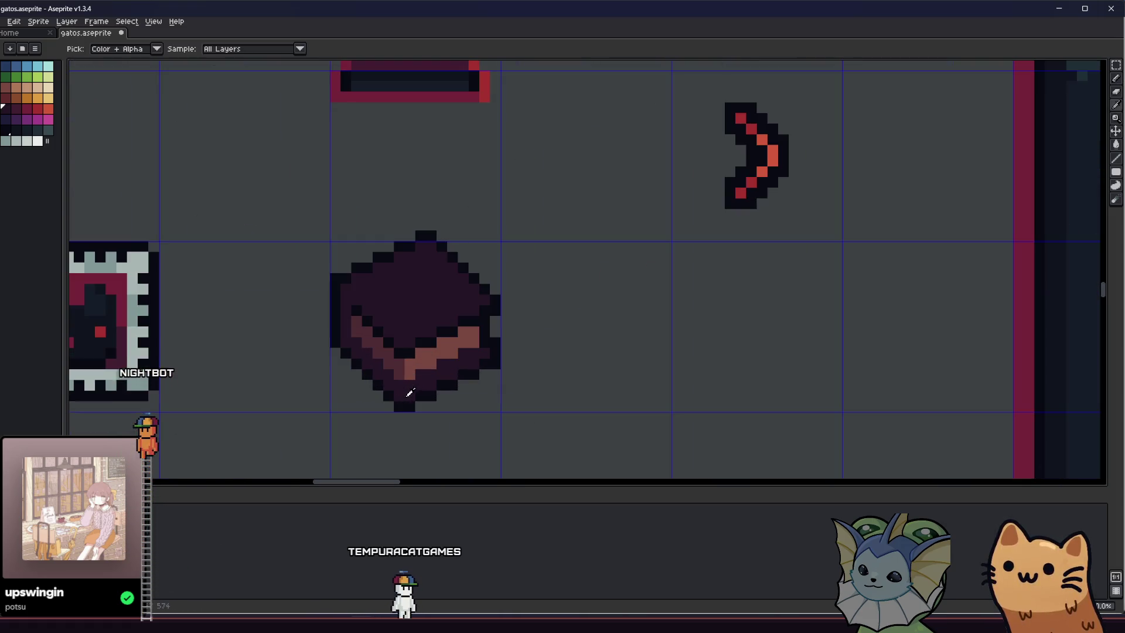
key(b)
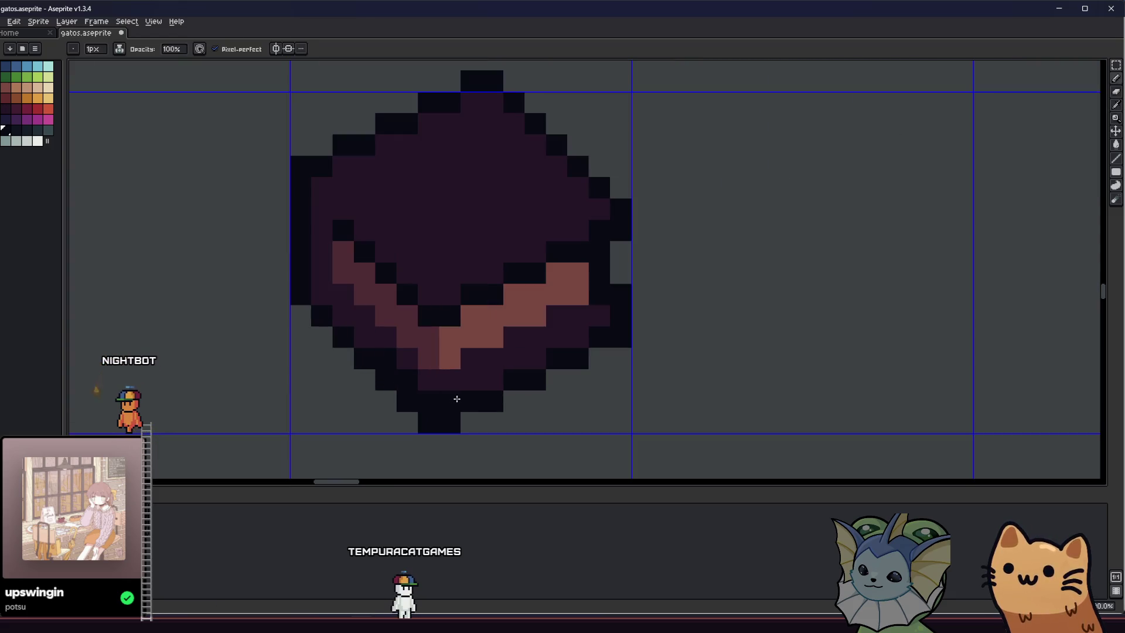
click(600, 317)
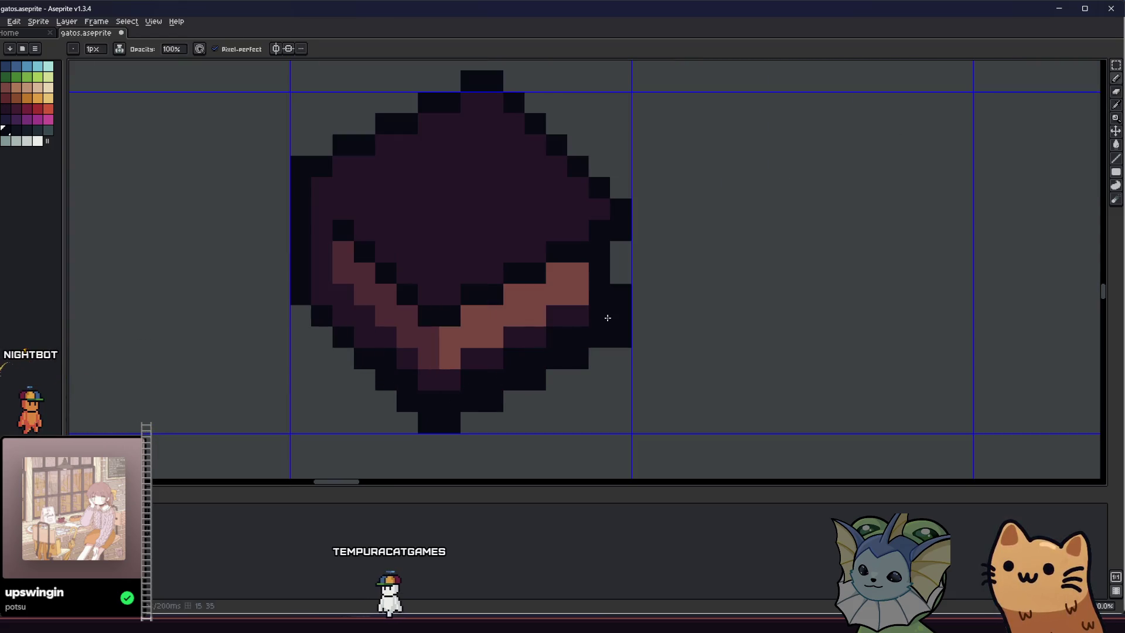
Undo the lower-left outline pixels and erase the extra dark pixels on the lower-right outline
drag(325, 296, 357, 343)
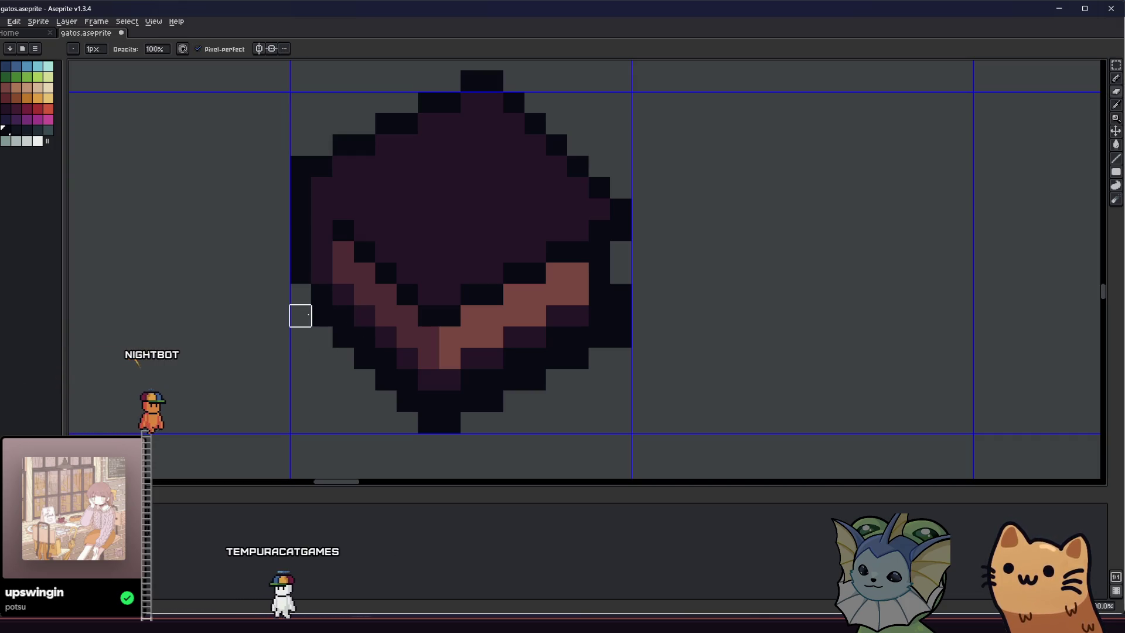
key(ctrl+z)
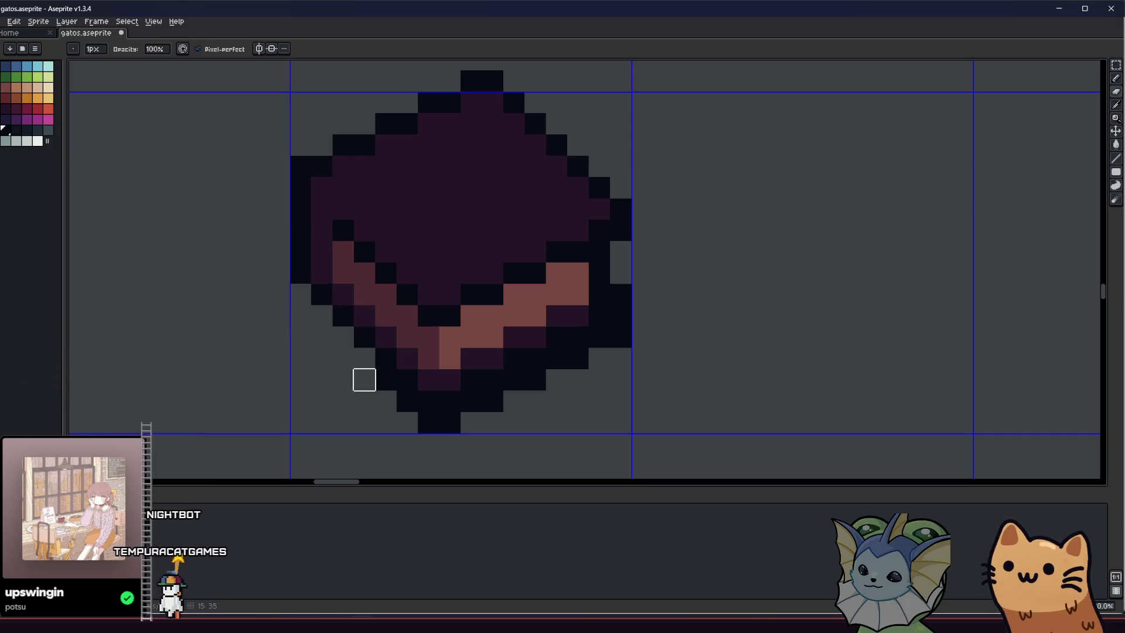
mouse_move(407, 401)
mouse_down()
mouse_move(512, 397)
mouse_move(598, 358)
mouse_move(621, 294)
mouse_up()
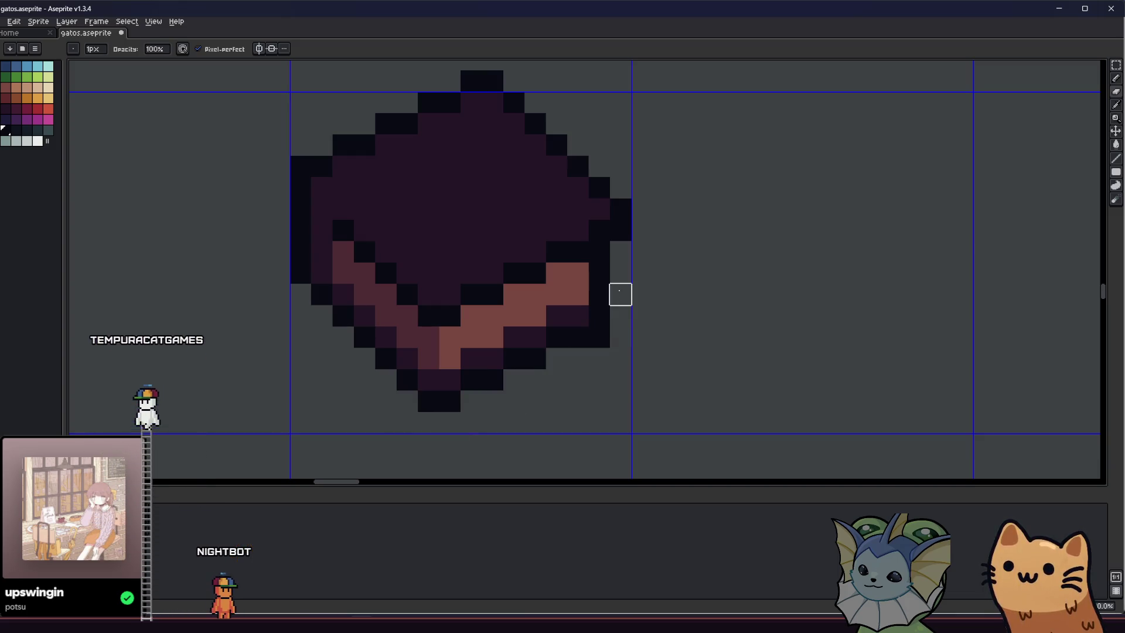
scroll(552, 359, up, 1)
scroll(420, 389, down, 3)
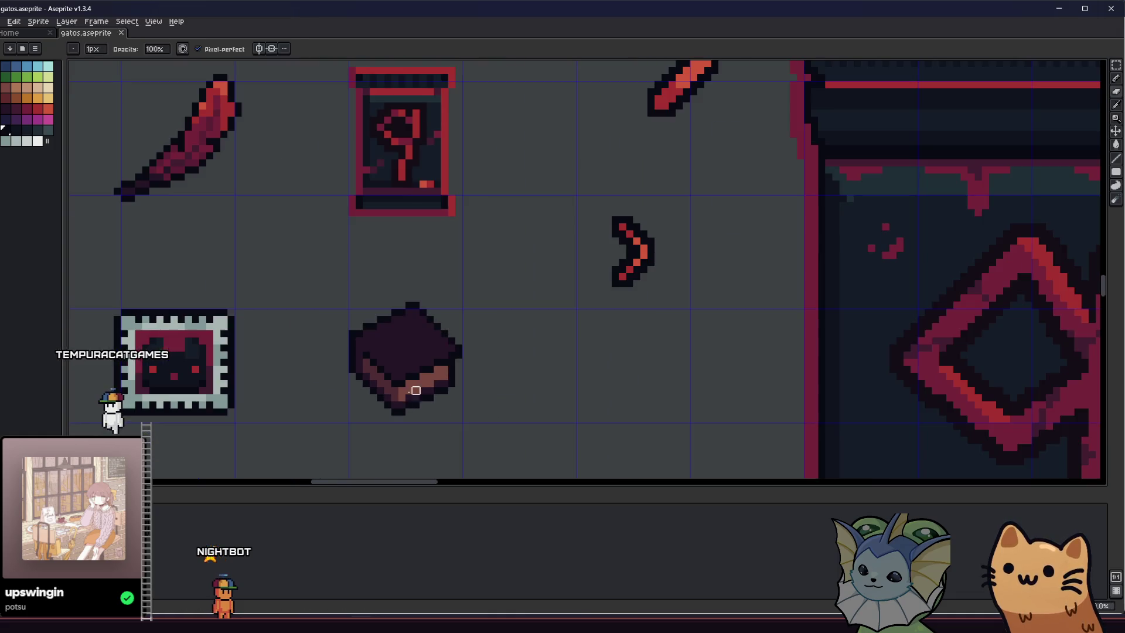
scroll(454, 381, up, 1)
Select the area around the book sprite, then clear the selection
key(alt)
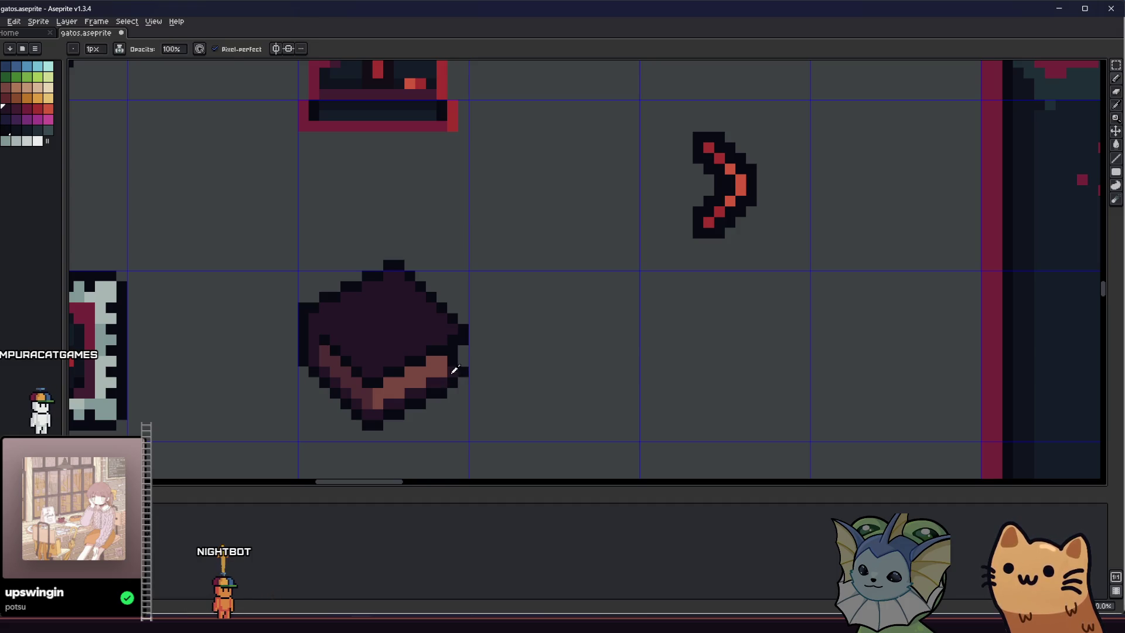
scroll(429, 384, left, 1)
scroll(431, 402, down, 1)
drag(345, 282, 495, 427)
key(ctrl+d)
Save gatos.aseprite
scroll(566, 410, down, 1)
key(ctrl+s)
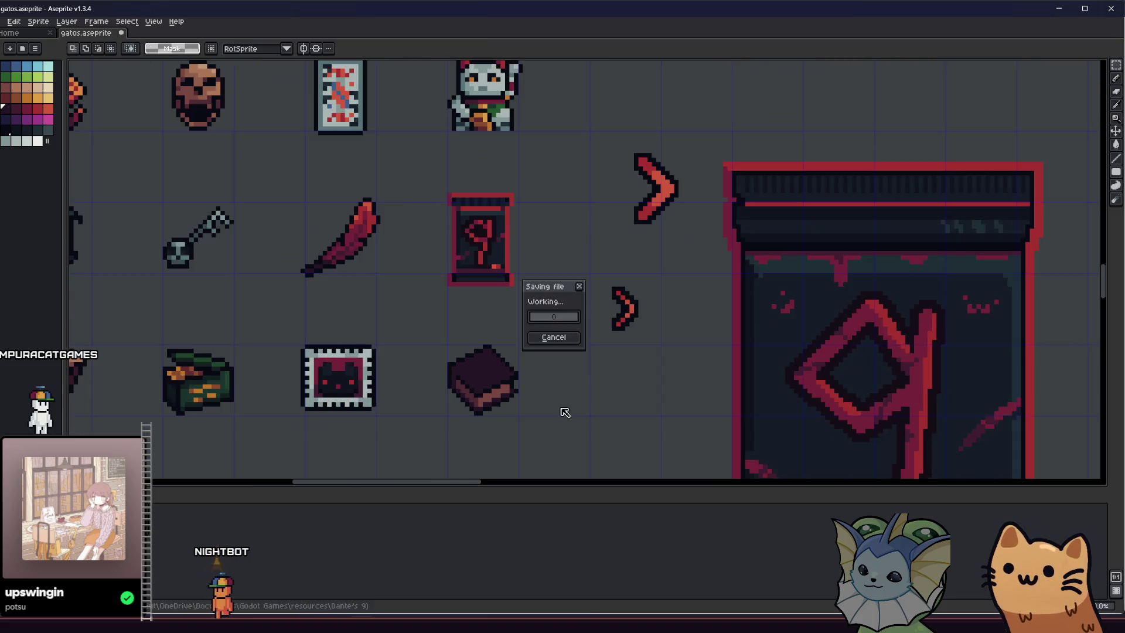
scroll(447, 410, up, 3)
key(alt)
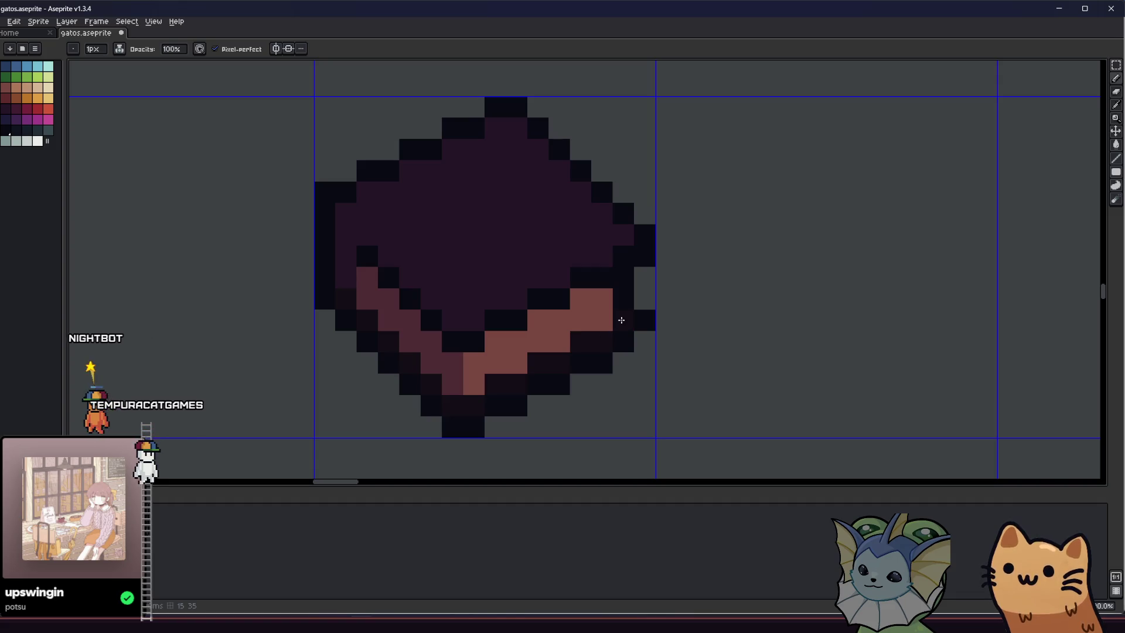
scroll(551, 342, down, 1)
key(alt)
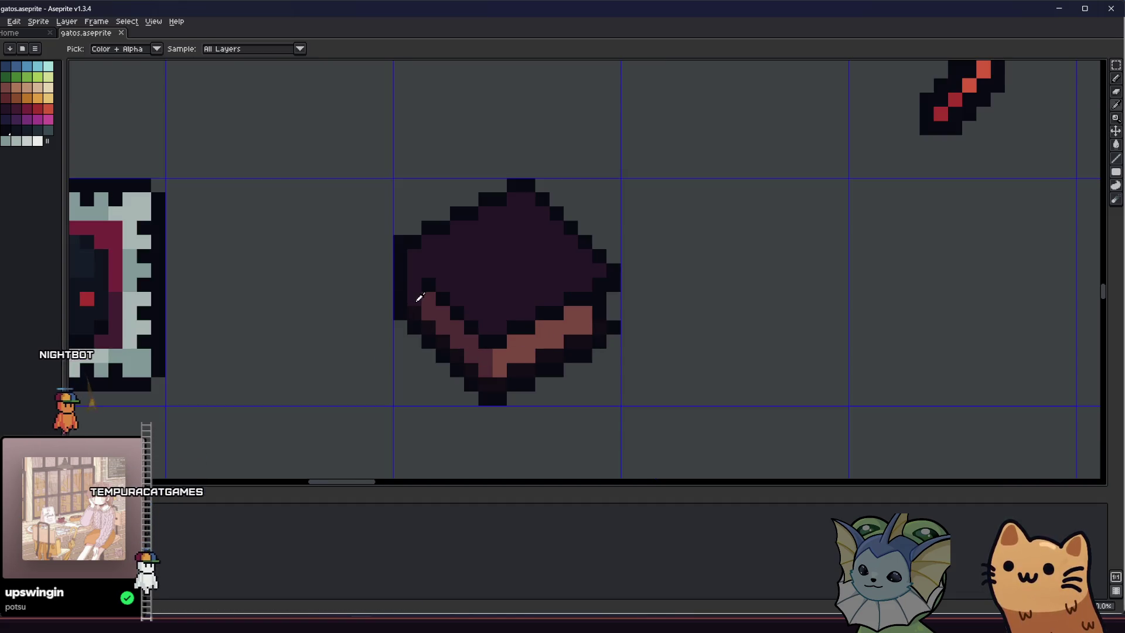
scroll(419, 259, down, 2)
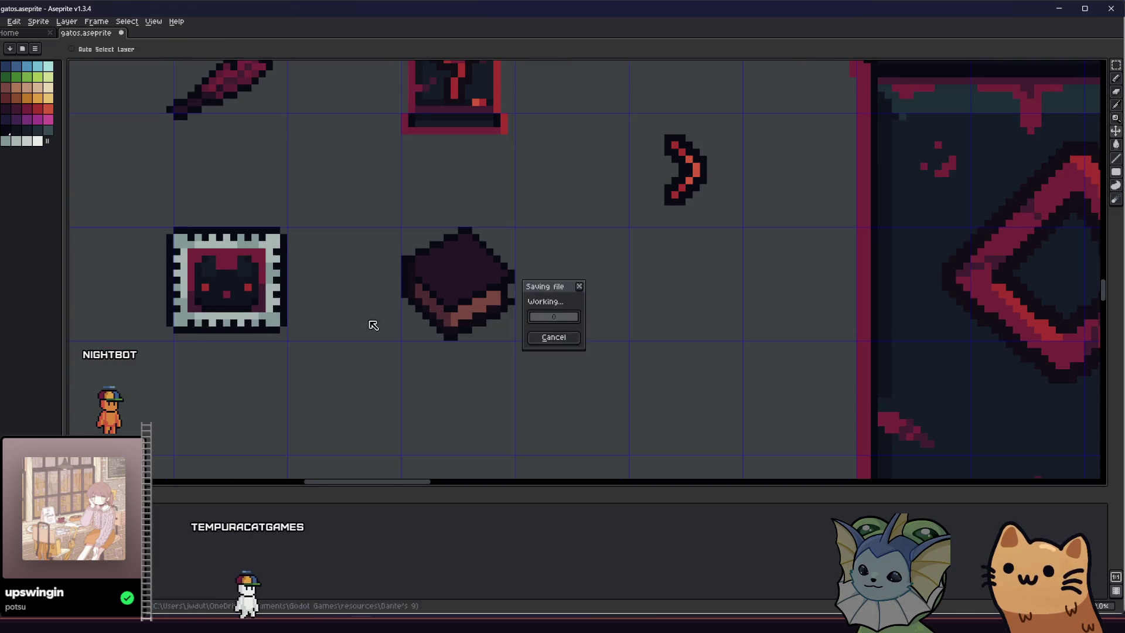
scroll(328, 354, up, 2)
key(alt)
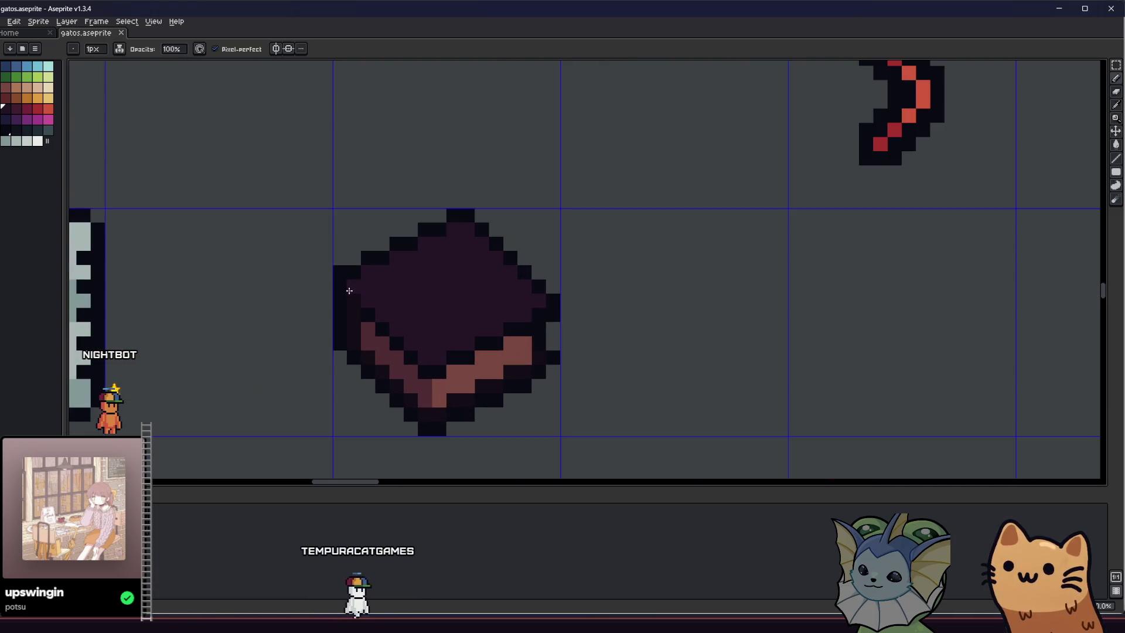
scroll(299, 352, up, 1)
scroll(344, 379, down, 1)
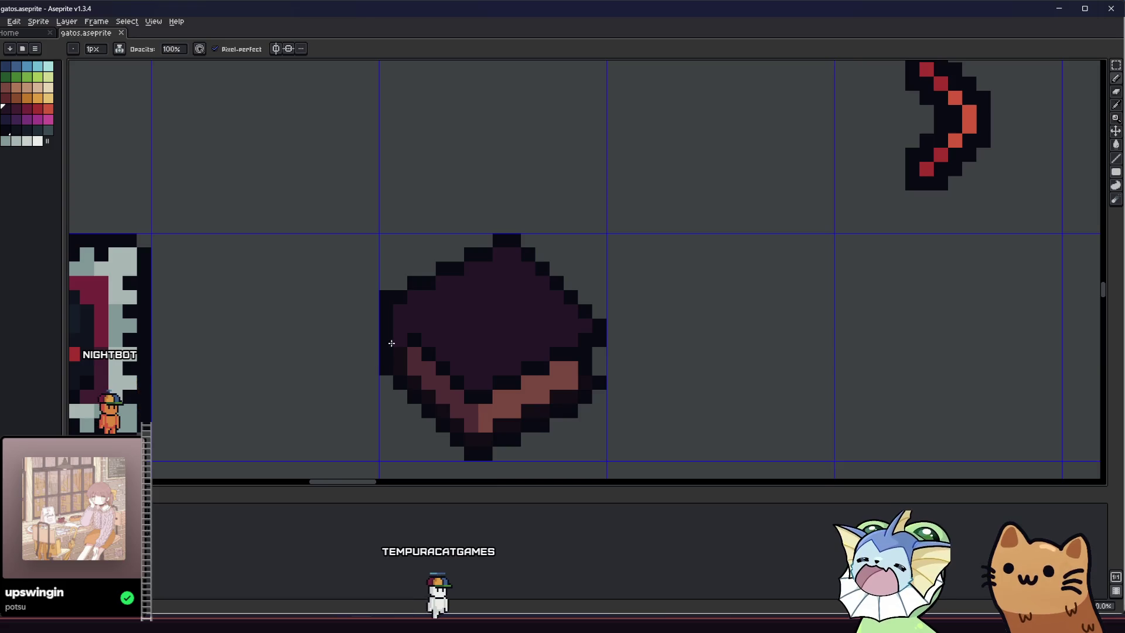
scroll(402, 321, down, 3)
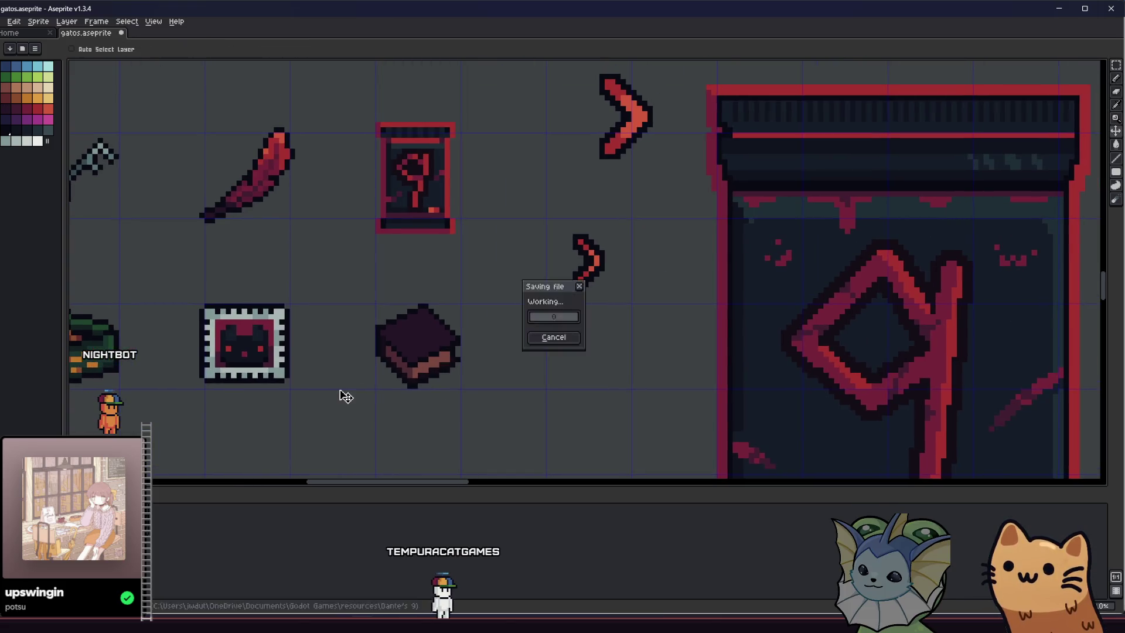
scroll(341, 389, down, 2)
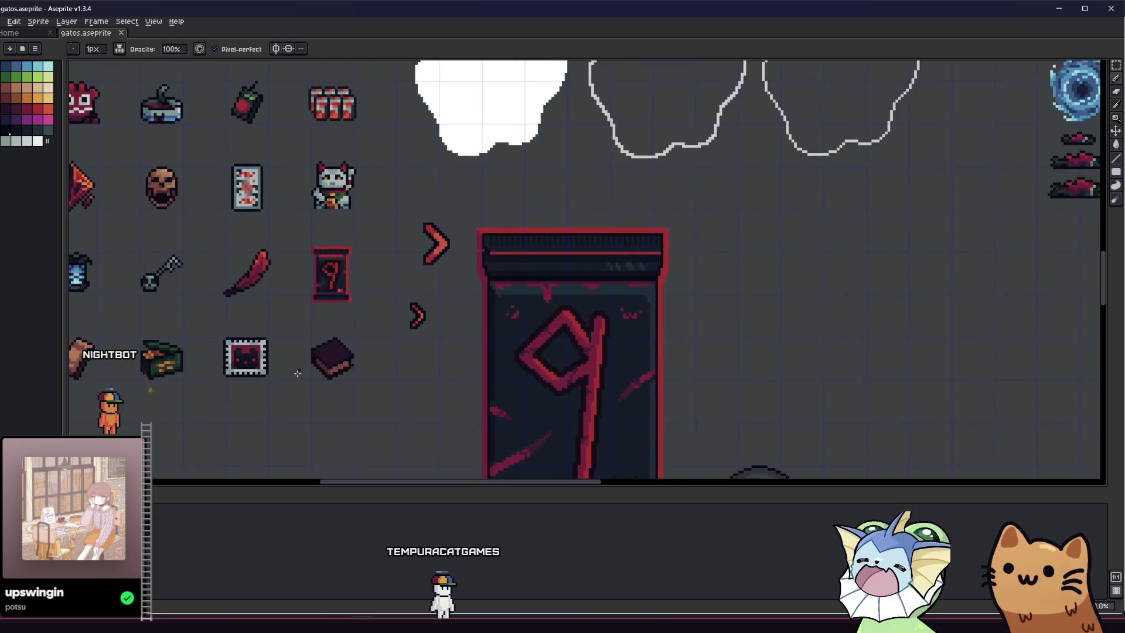
scroll(296, 372, up, 4)
scroll(304, 366, up, 2)
click(39, 110)
scroll(297, 313, down, 5)
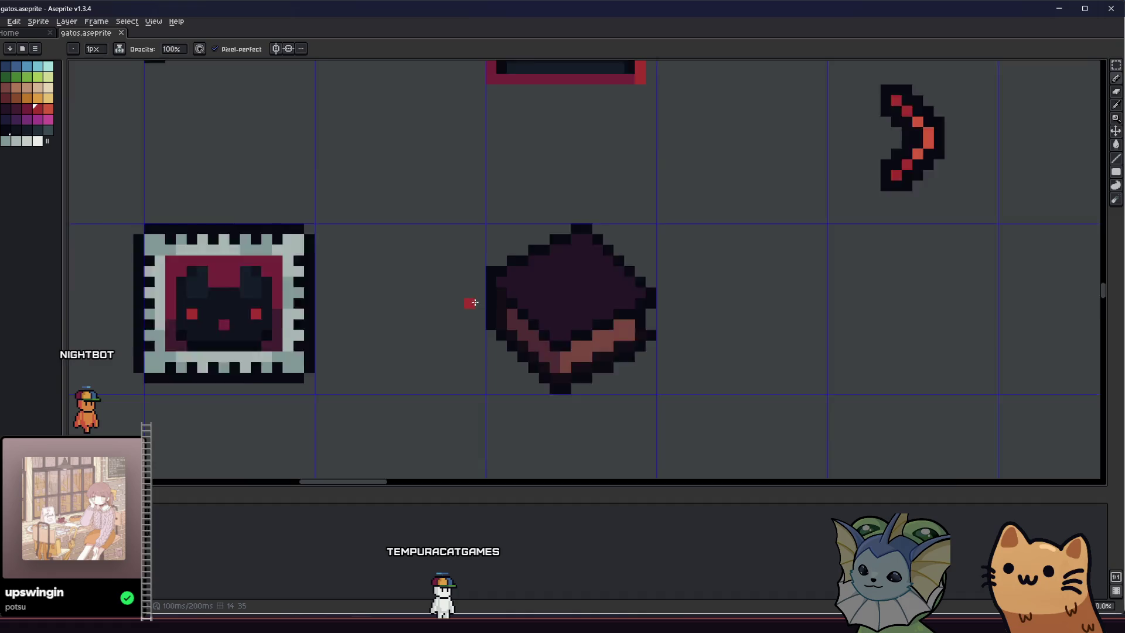
scroll(373, 339, down, 3)
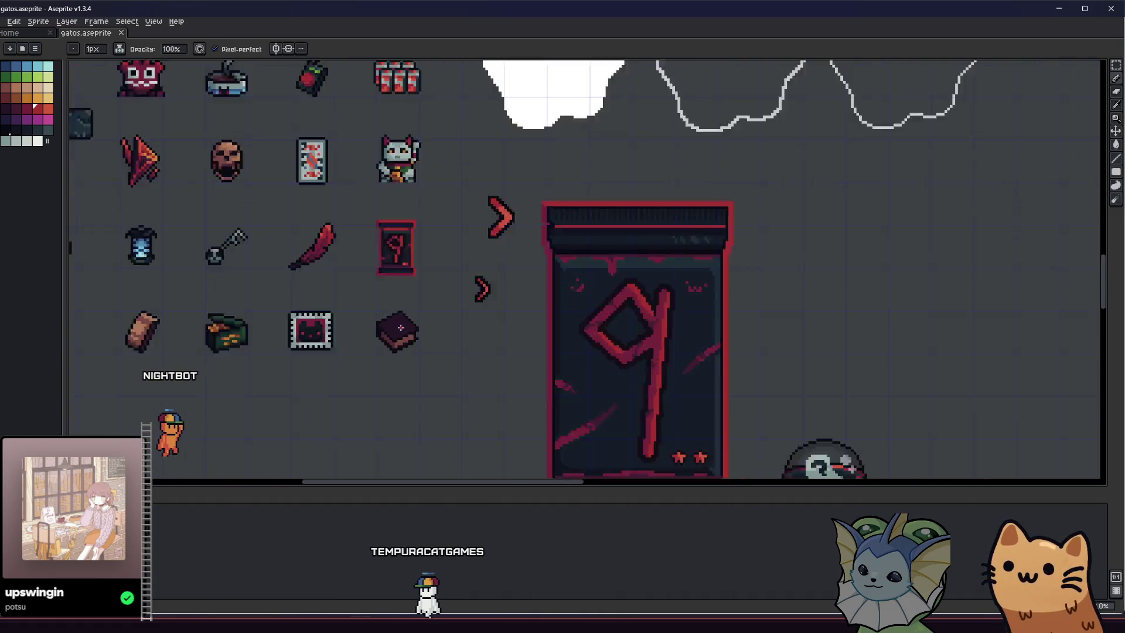
scroll(314, 352, up, 5)
key(v)
scroll(310, 341, up, 2)
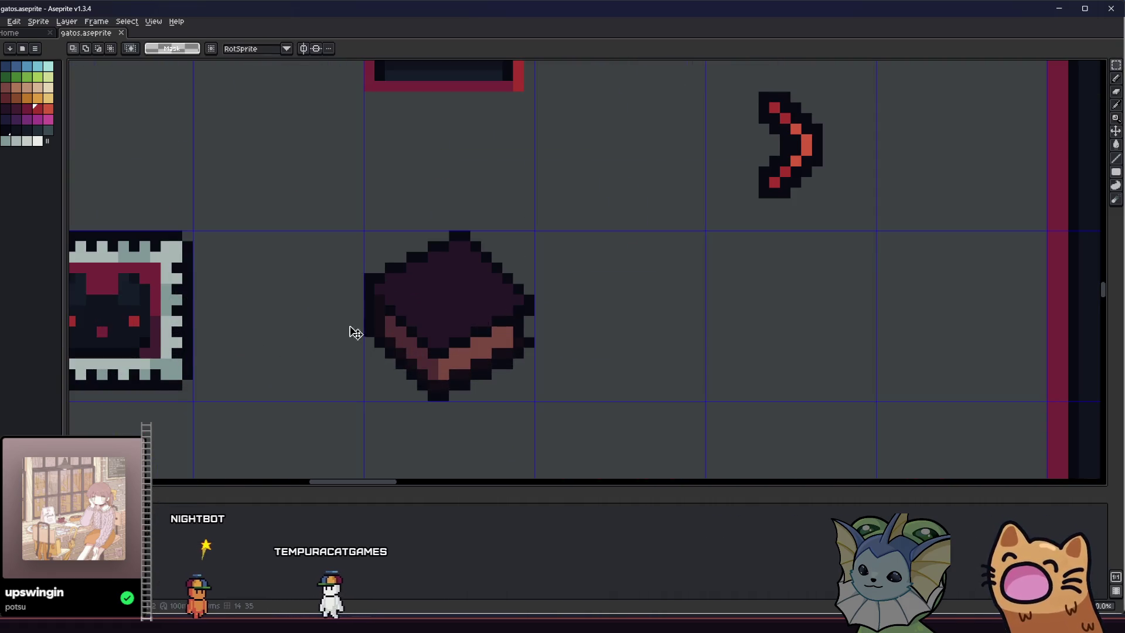
scroll(346, 325, up, 1)
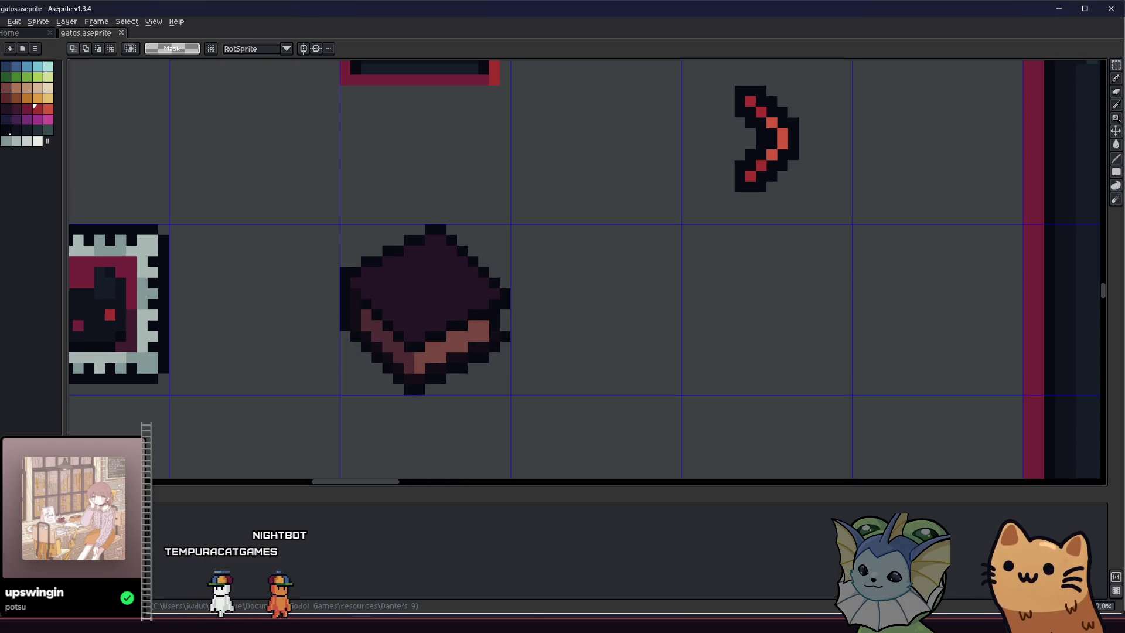
Shift the view over the sprites and try a transform, cancelling it without changes
drag(277, 298, 319, 294)
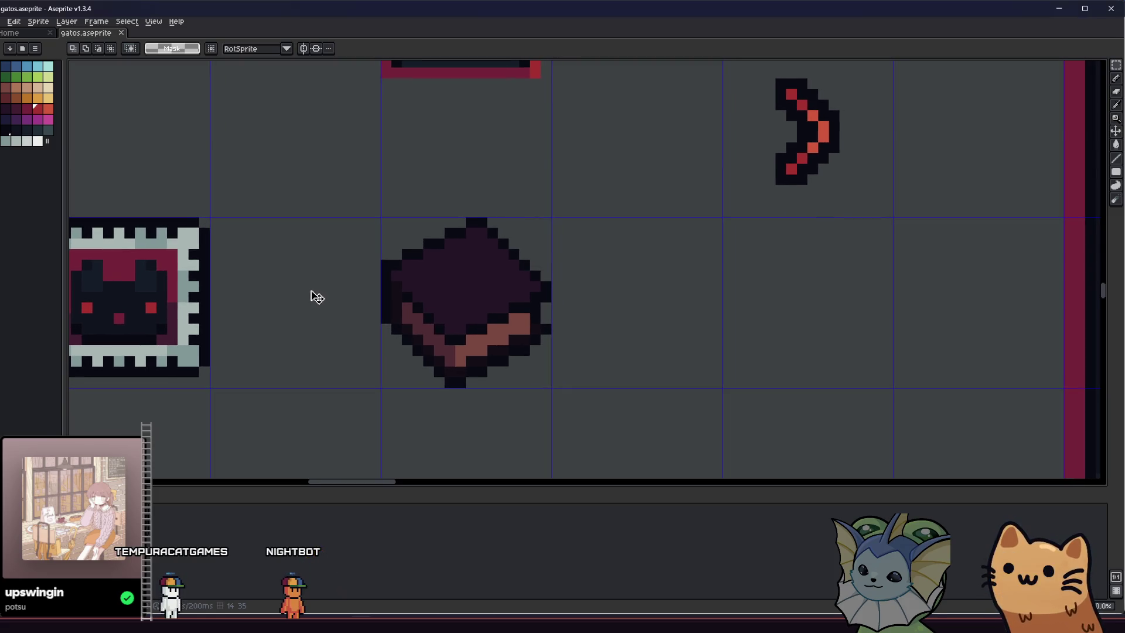
drag(320, 297, 315, 297)
key(q)
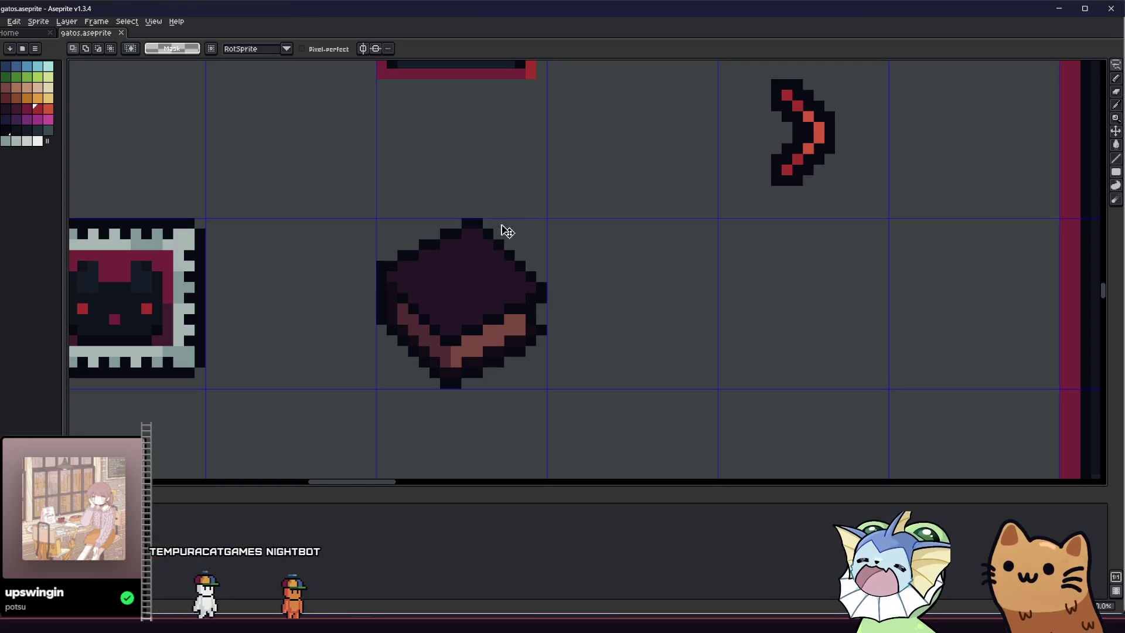
key(ctrl+t)
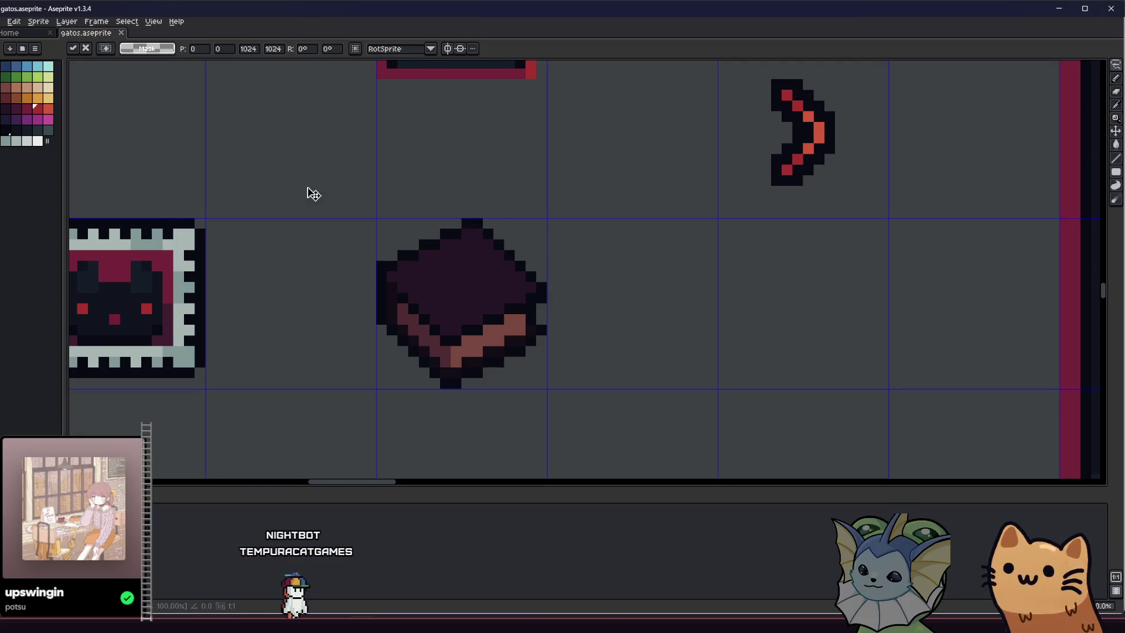
key(Escape)
scroll(314, 265, down, 4)
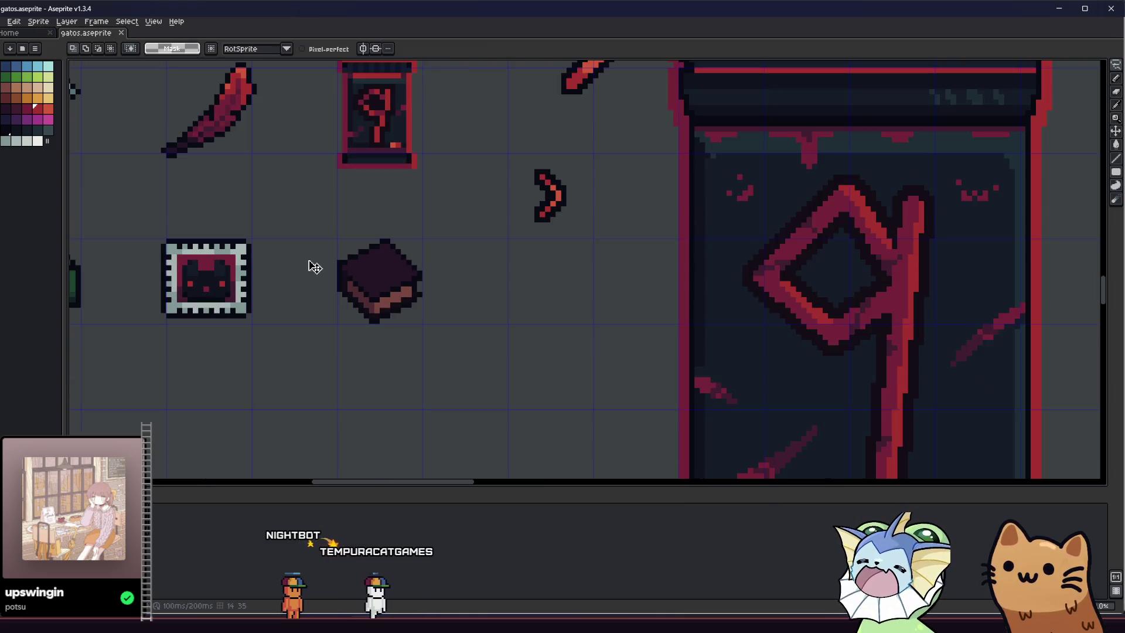
scroll(385, 287, down, 4)
scroll(176, 283, up, 5)
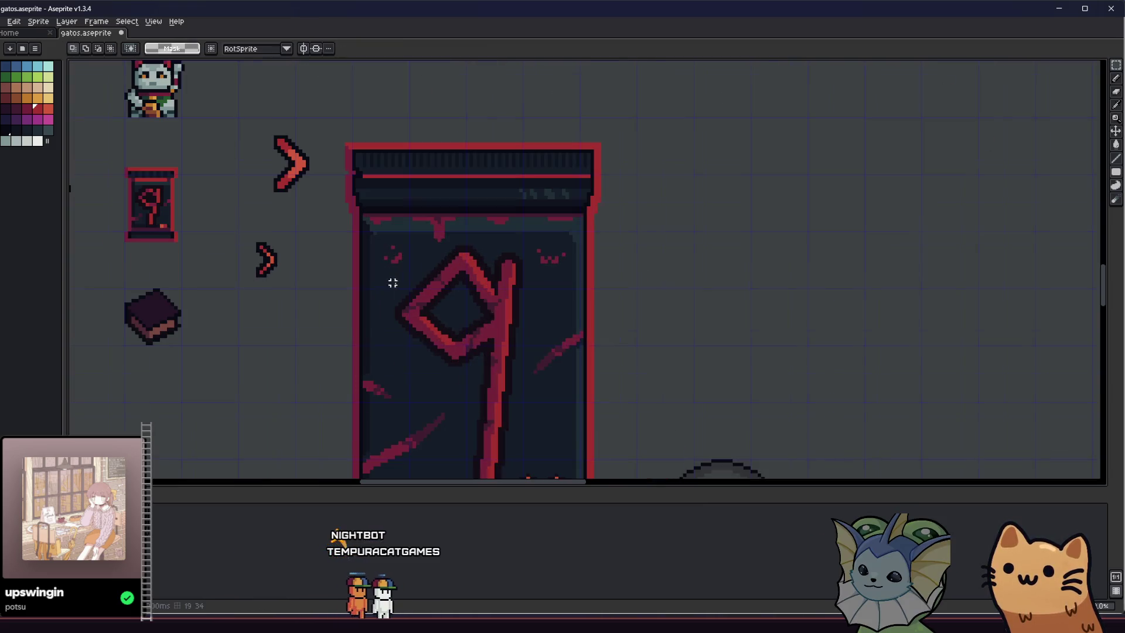
scroll(177, 283, up, 3)
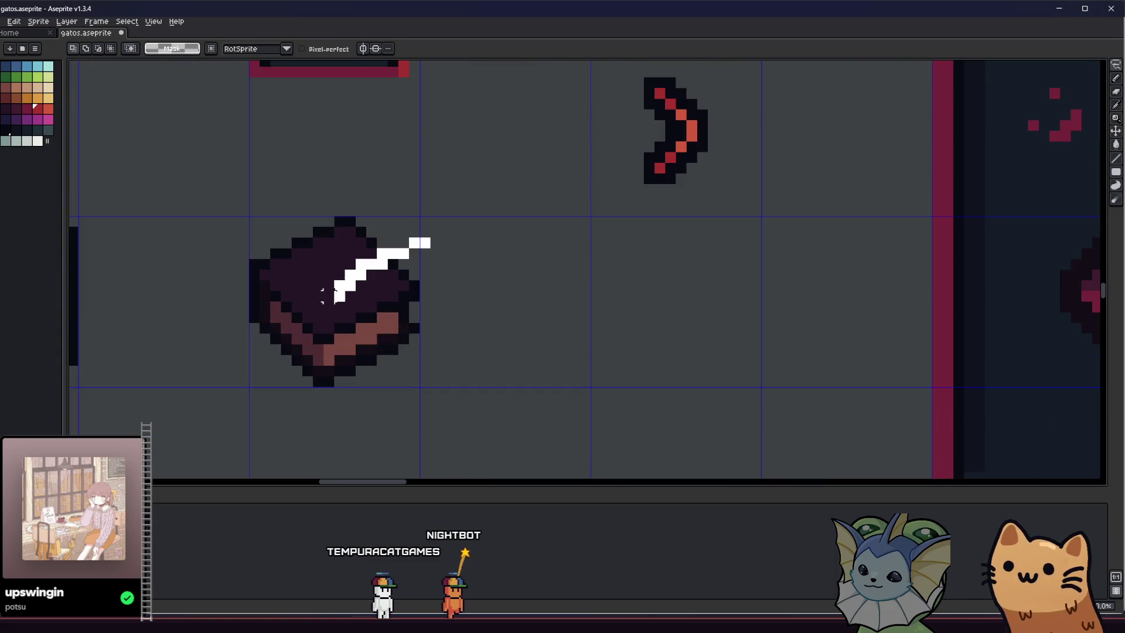
Lasso the book, move it one pixel down and right, then switch to Godot
mouse_move(264, 339)
mouse_down()
mouse_move(402, 176)
mouse_move(469, 258)
mouse_up()
drag(284, 269, 291, 281)
click(168, 261)
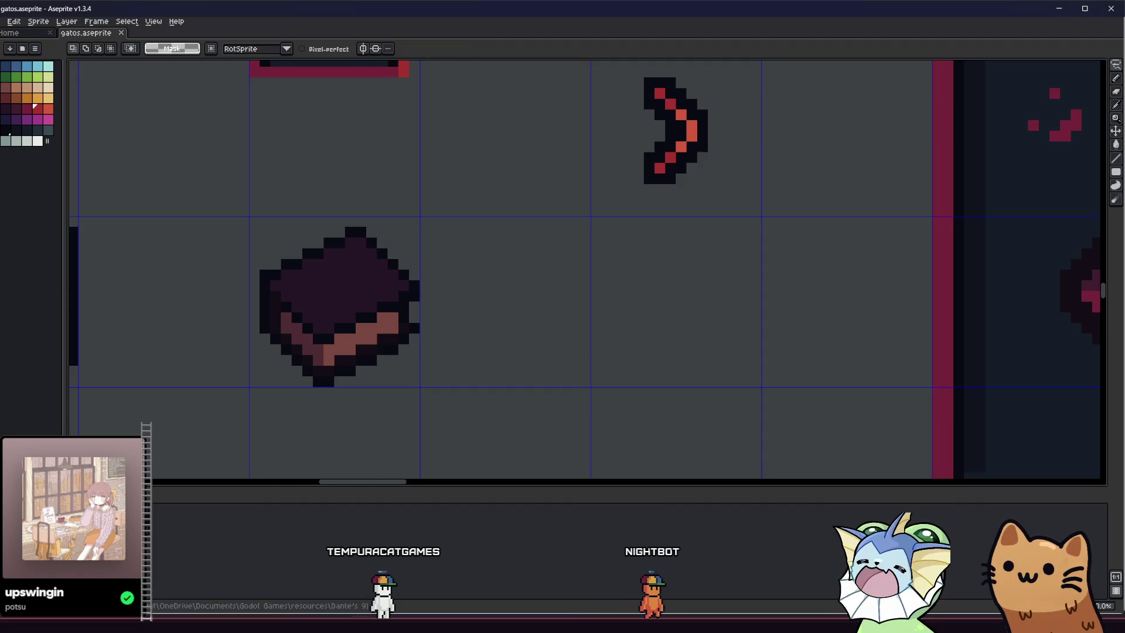
key(alt+Tab)
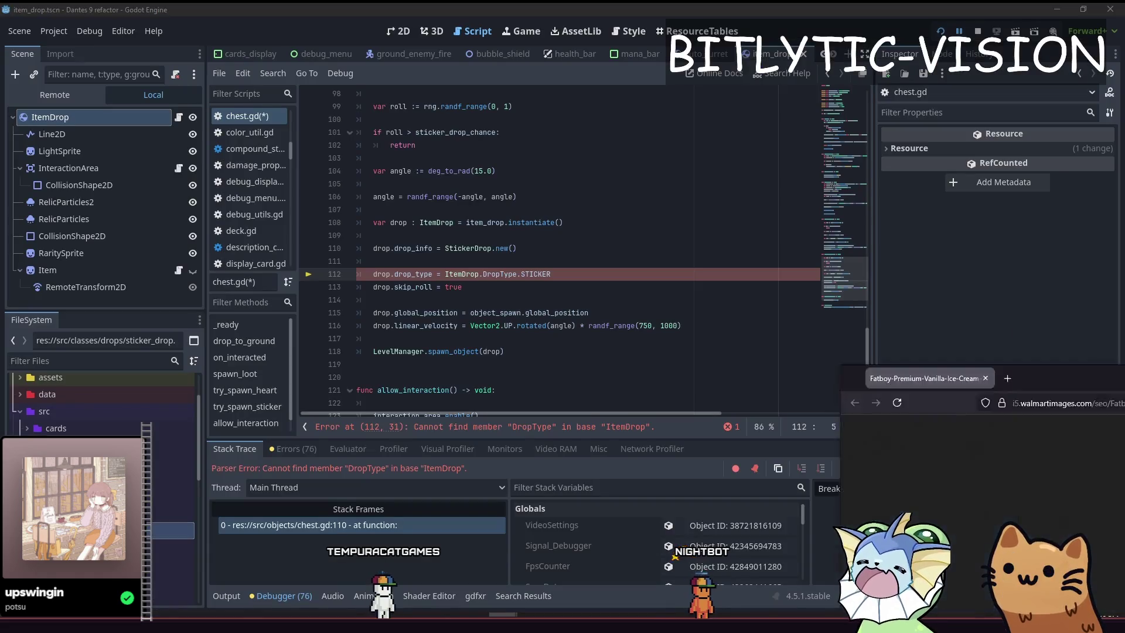
Drag the Firefox ice-cream image window into view, up and to the left
drag(1122, 307, 654, 94)
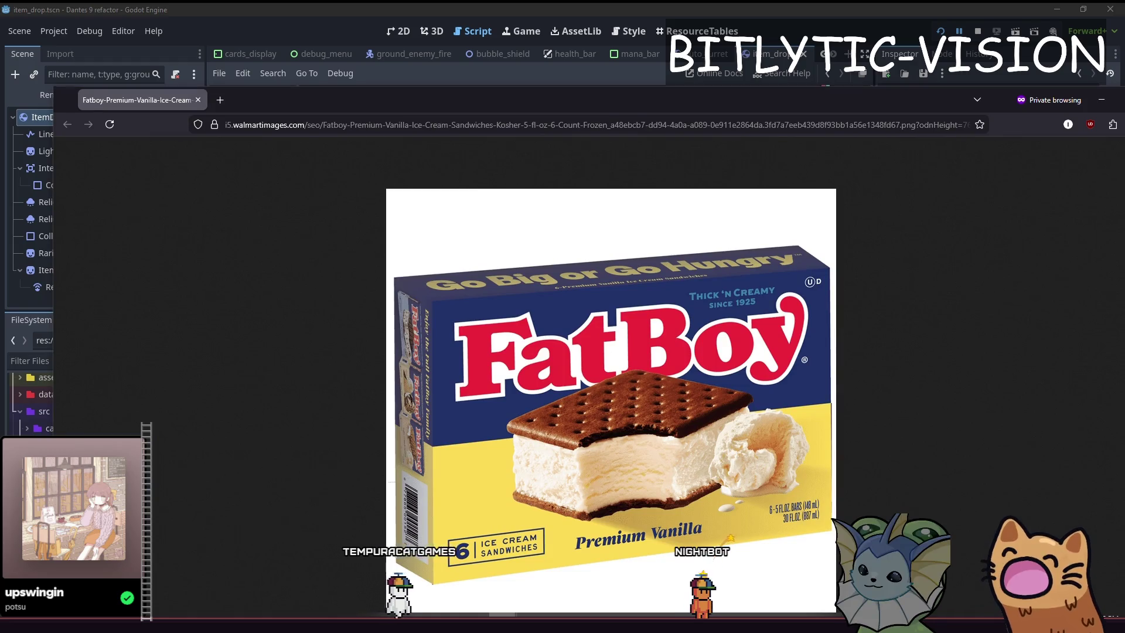
mouse_move(410, 107)
mouse_down()
mouse_move(361, 71)
mouse_move(378, 28)
mouse_move(141, 8)
mouse_up()
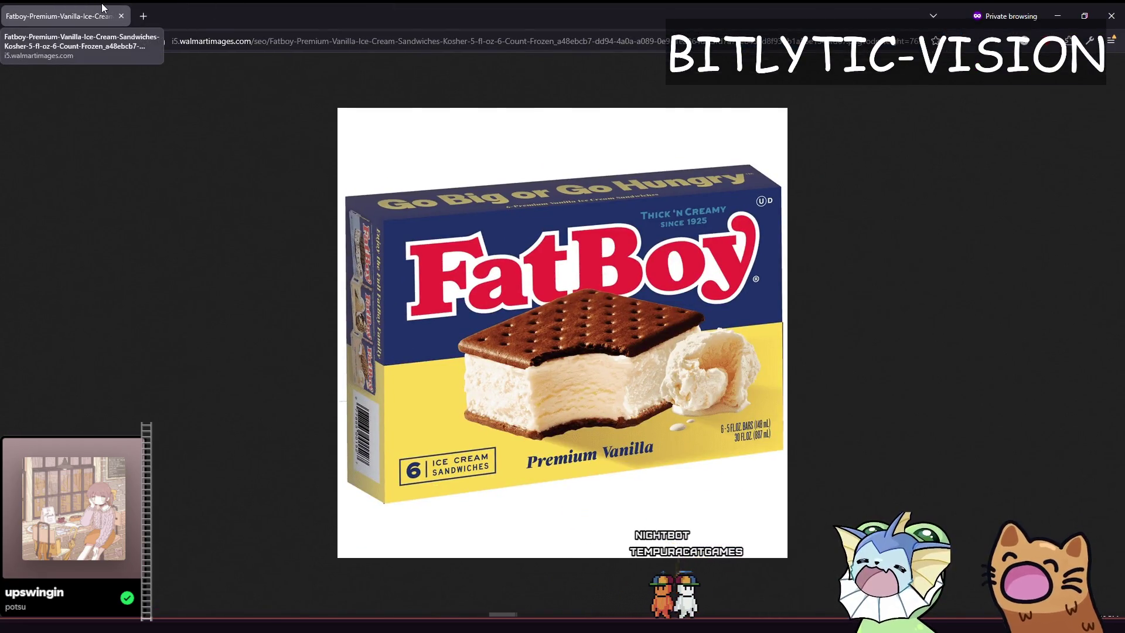
key(alt+Tab)
Delete the drop_type STICKER line 112 from chest.gd, then return to Aseprite
click(580, 271)
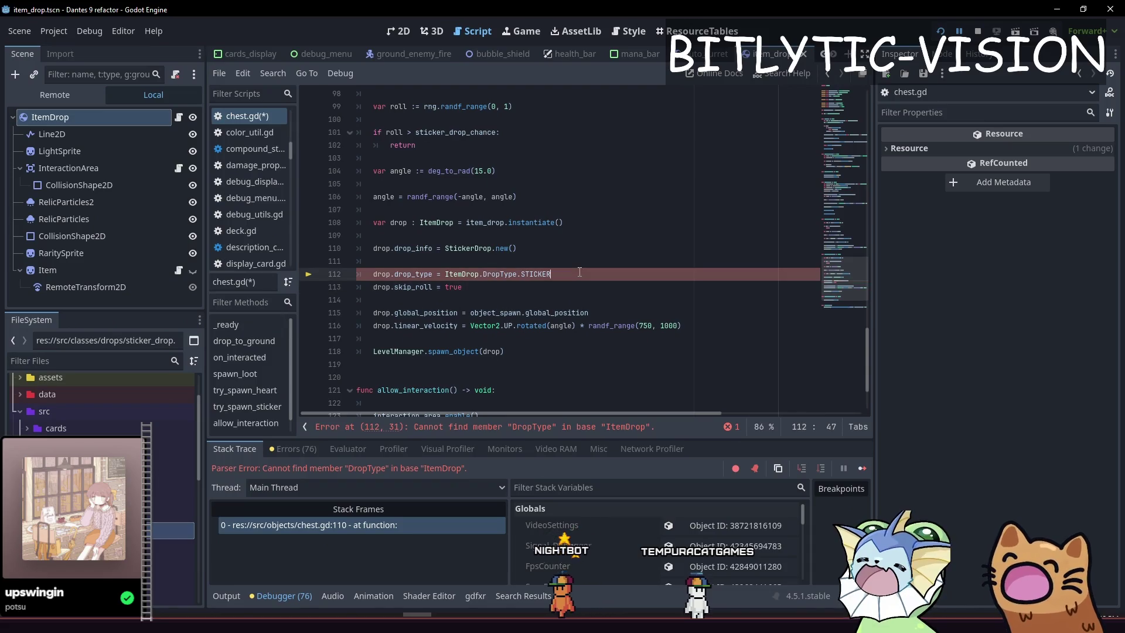
key(ctrl+shift+k)
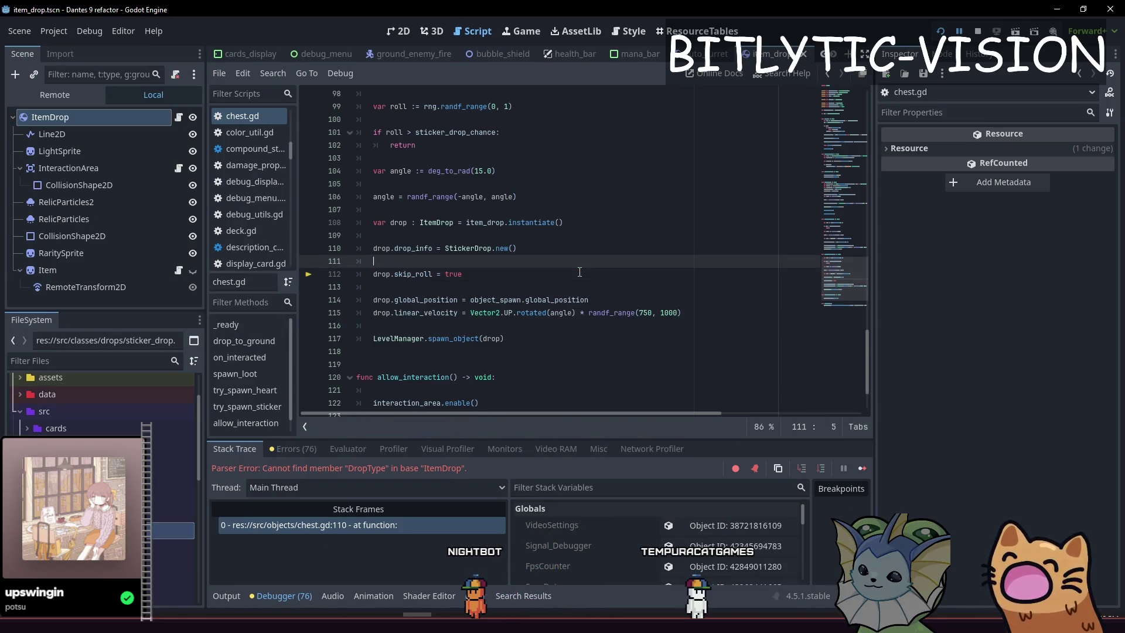
key(Down)
key(Up)
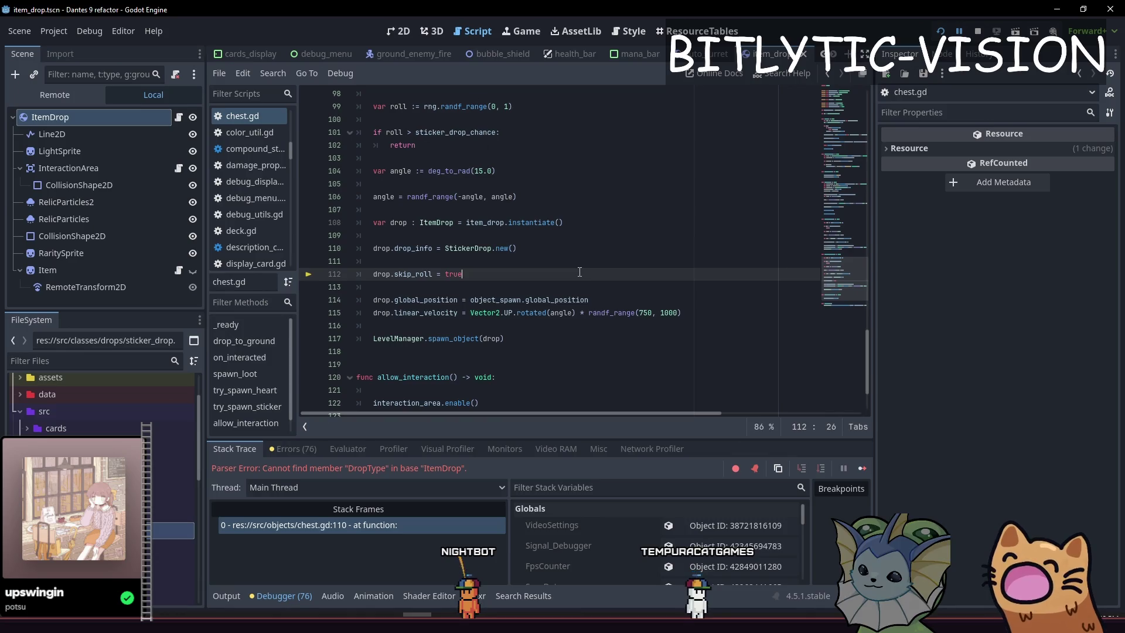
key(alt+Tab)
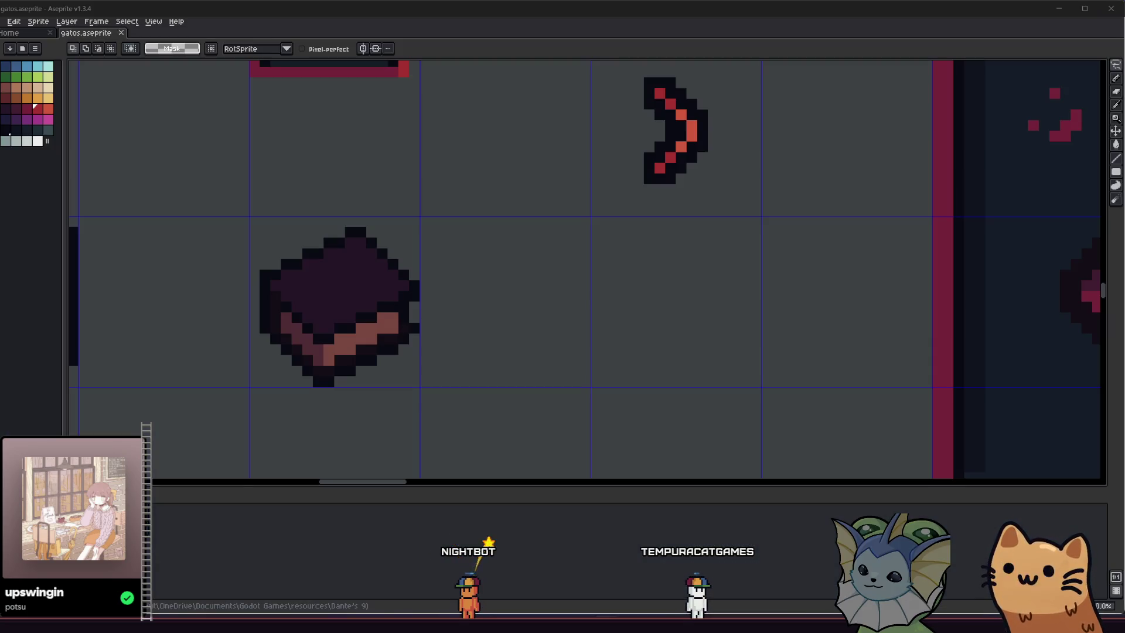
Marquee-select the book, move it one pixel up and left, and commit
scroll(433, 352, down, 3)
scroll(397, 289, up, 3)
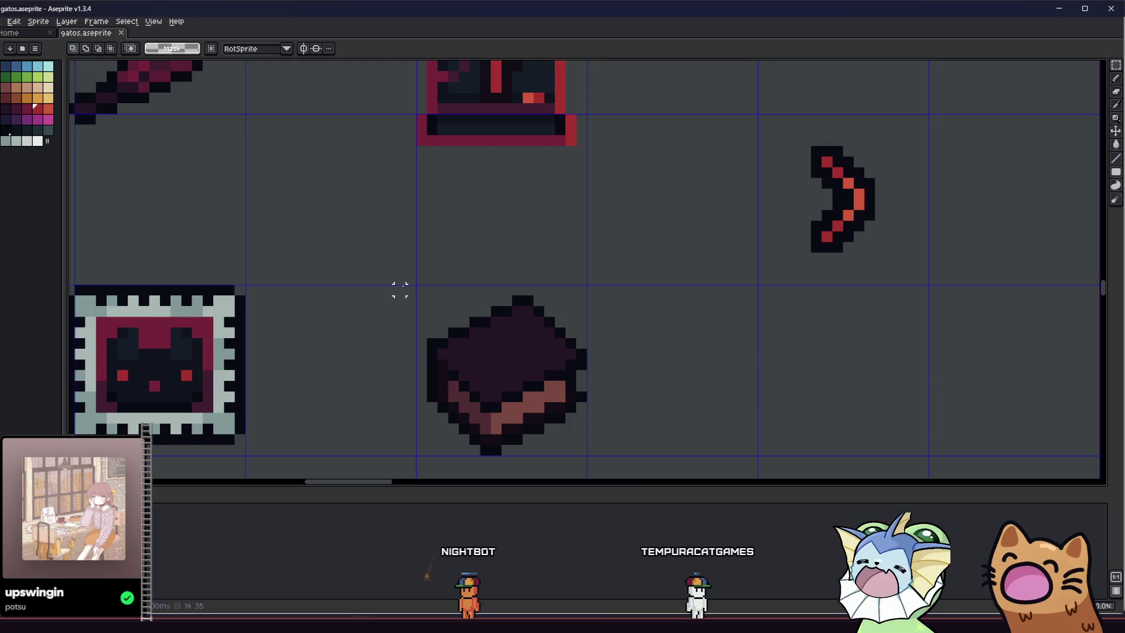
drag(405, 286, 689, 475)
drag(548, 392, 532, 382)
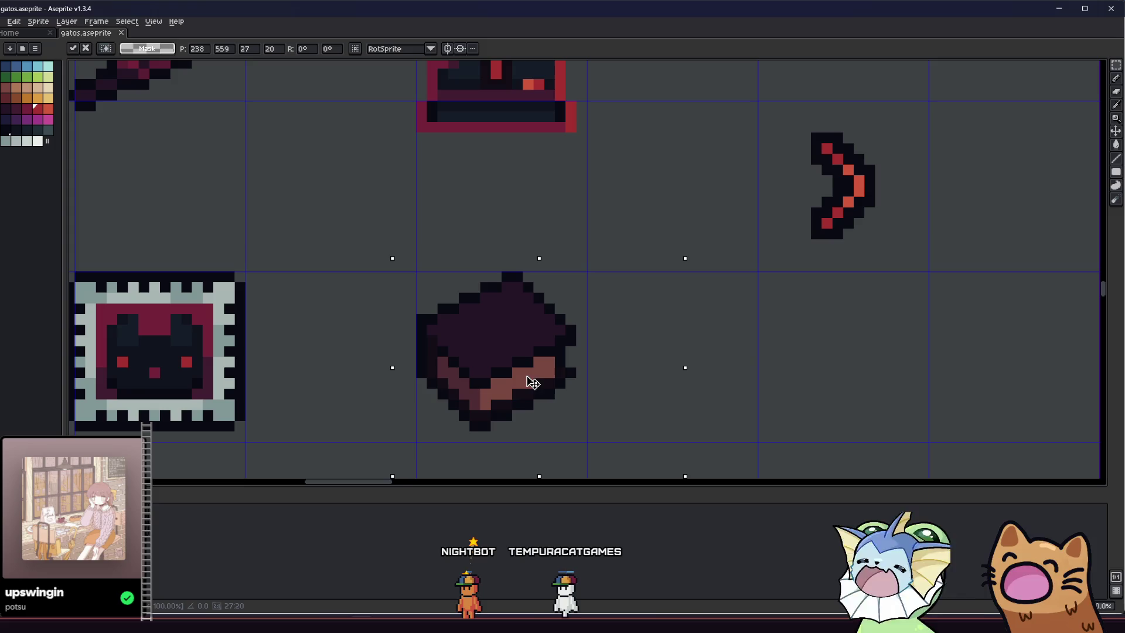
key(Return)
Pan across the sheet to look at the other sprites
scroll(321, 358, down, 3)
scroll(322, 352, up, 2)
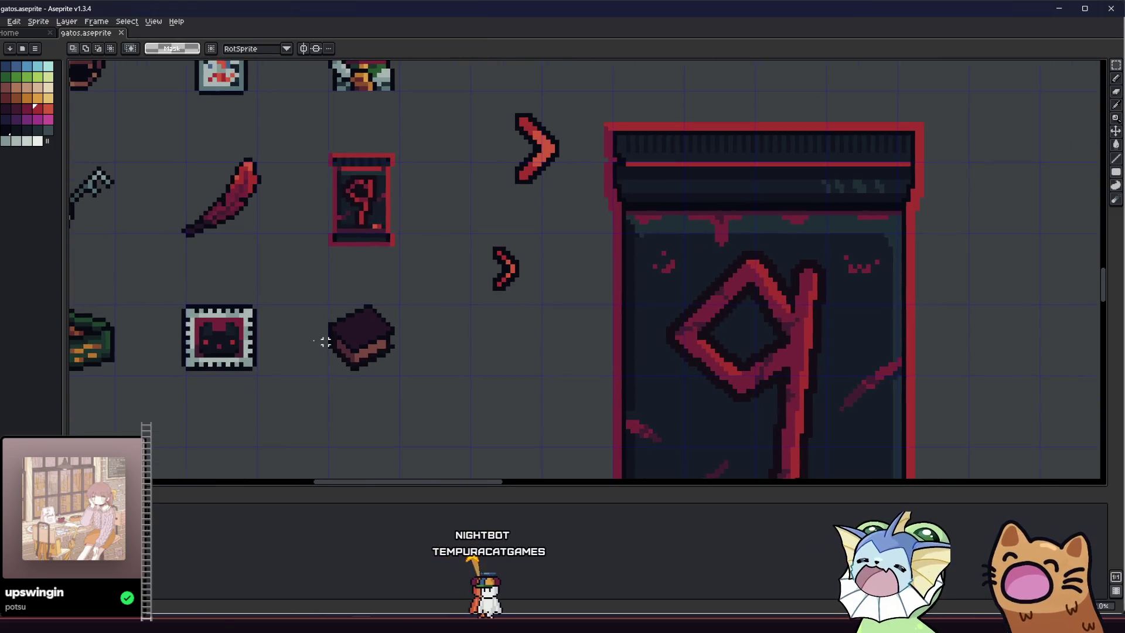
mouse_move(324, 344)
mouse_down()
mouse_move(525, 372)
mouse_move(449, 356)
mouse_move(326, 359)
mouse_up()
scroll(450, 358, down, 1)
scroll(358, 350, up, 2)
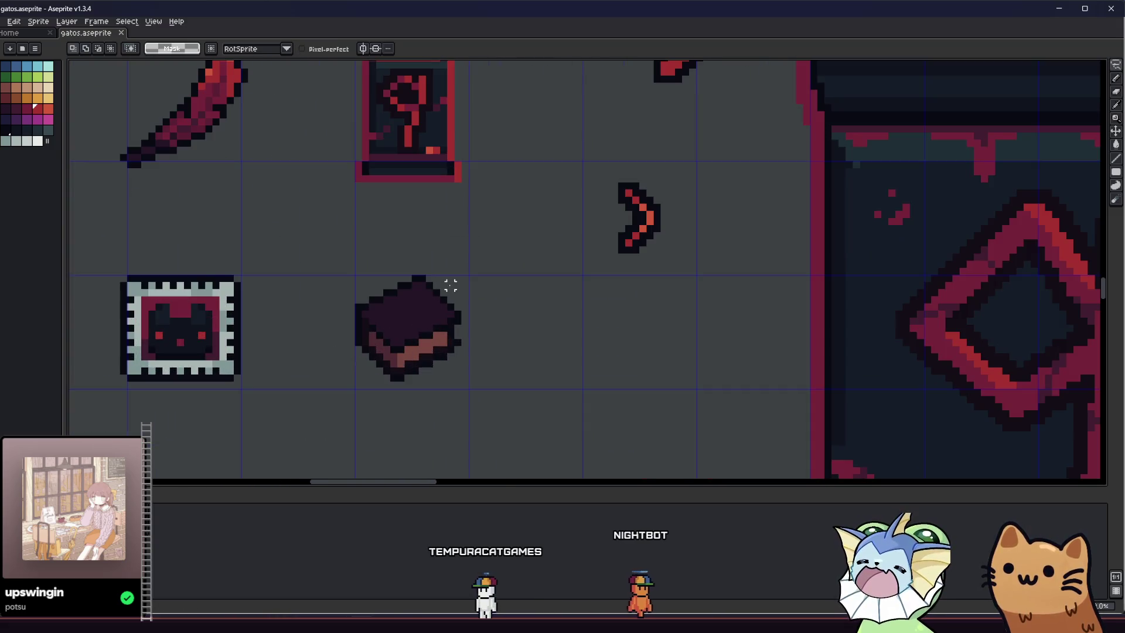
scroll(451, 285, up, 1)
Reselect the book sprite with the marquee, then clear the selection
mouse_move(293, 402)
mouse_down()
mouse_move(495, 267)
mouse_move(464, 285)
mouse_up()
key(ctrl+d)
scroll(192, 305, down, 4)
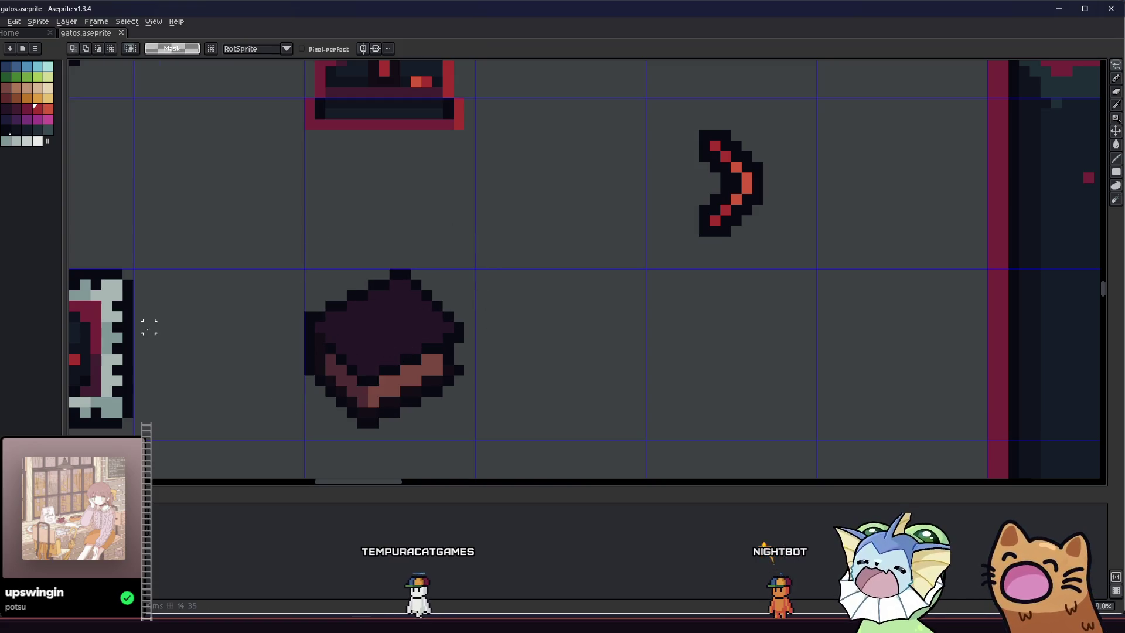
scroll(331, 348, up, 2)
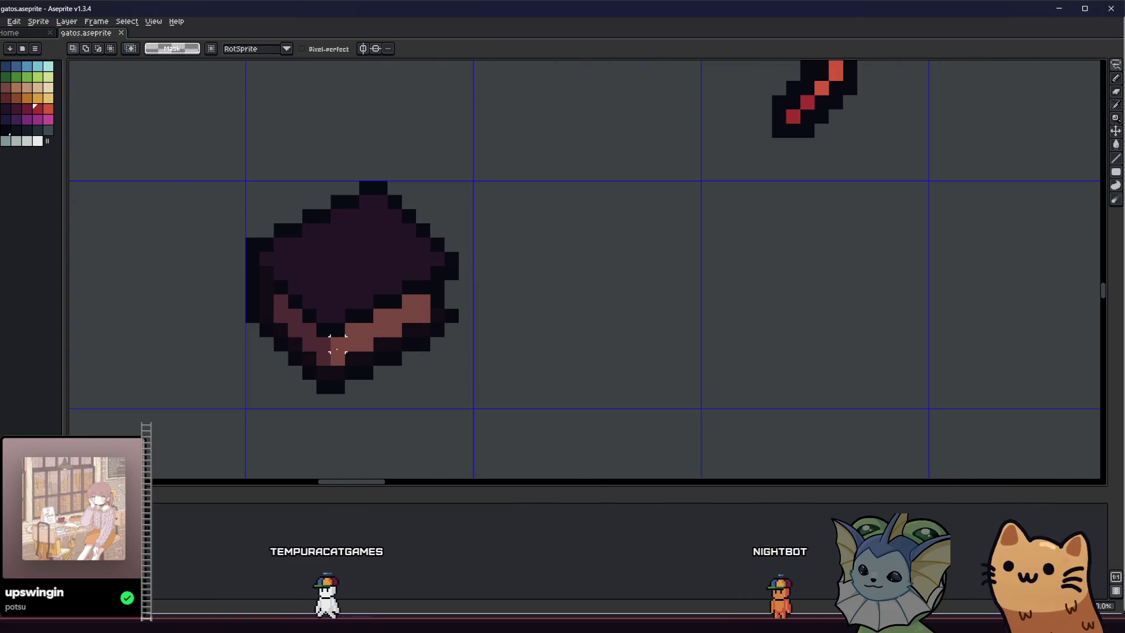
key(i)
scroll(460, 315, up, 2)
scroll(462, 299, down, 2)
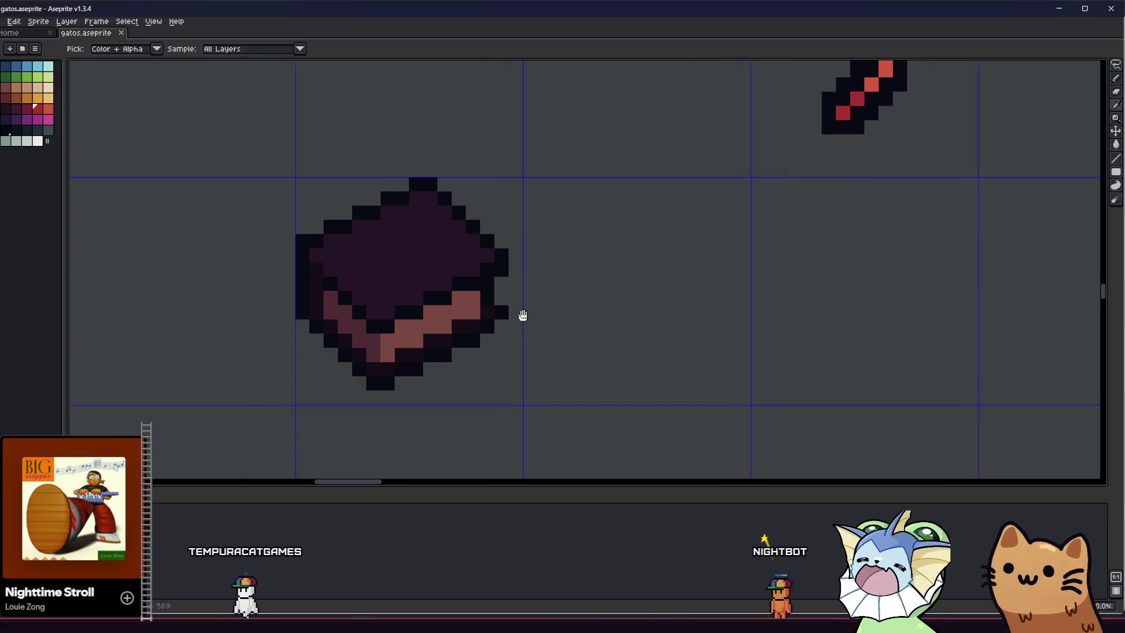
Lasso-select the book's upper-right area
key(q)
mouse_move(328, 182)
mouse_down()
mouse_move(495, 385)
mouse_move(340, 172)
mouse_move(327, 184)
mouse_up()
click(600, 269)
mouse_move(437, 196)
mouse_down()
mouse_move(404, 179)
mouse_move(502, 326)
mouse_move(409, 134)
mouse_move(404, 190)
mouse_up()
Nudge the selected upper-right pixels one pixel at a time with the arrow keys, then commit
key(Up)
key(Right)
key(Down)
key(Up)
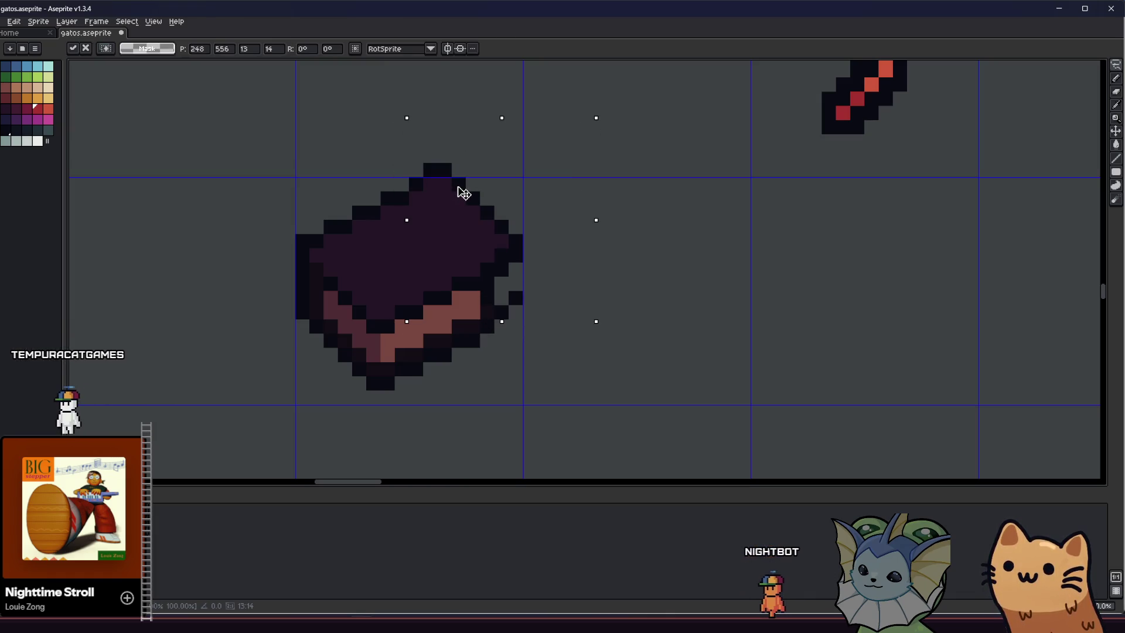
key(Right)
key(Left)
key(Down)
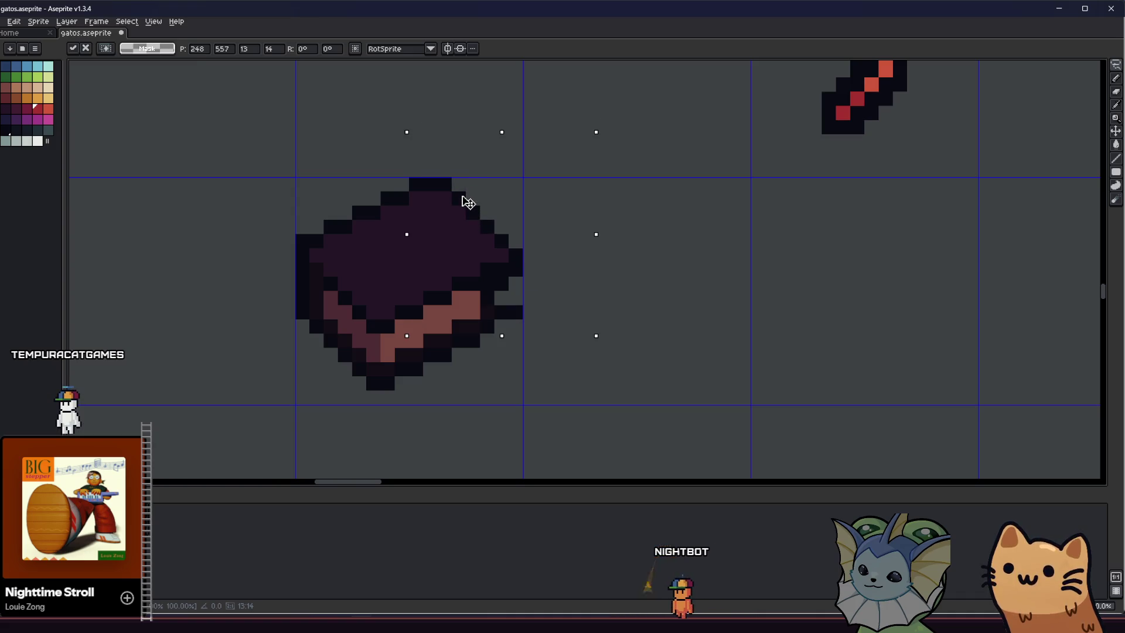
key(Right)
key(Left)
key(Up)
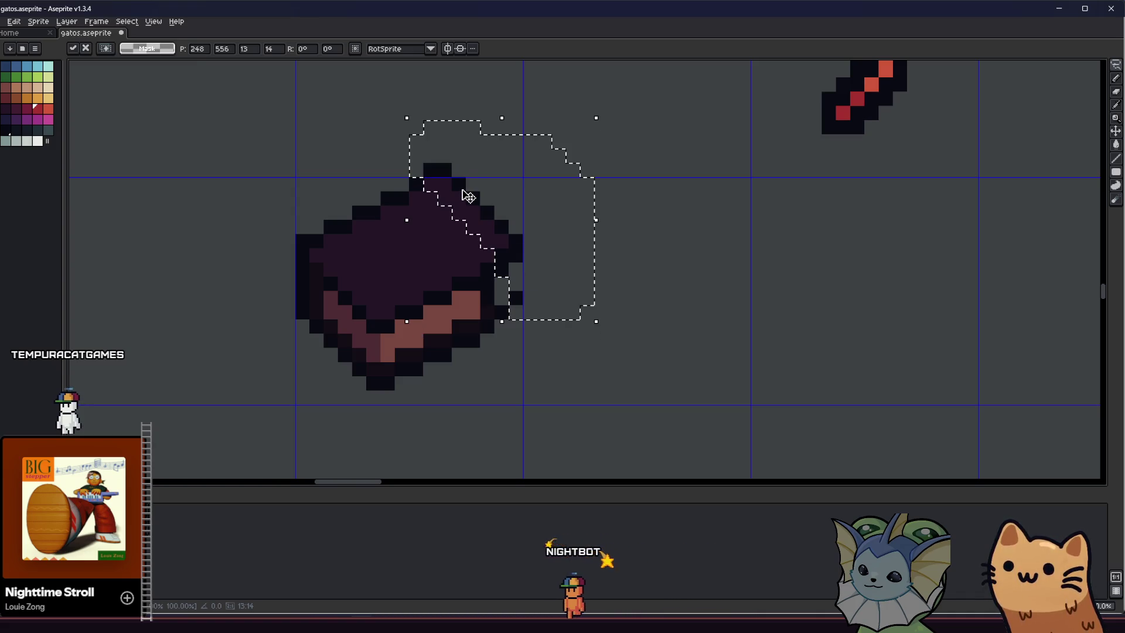
key(ctrl+d)
Lasso the book's right edge, shift it one pixel right and up, and drop it
key(Left)
key(Down)
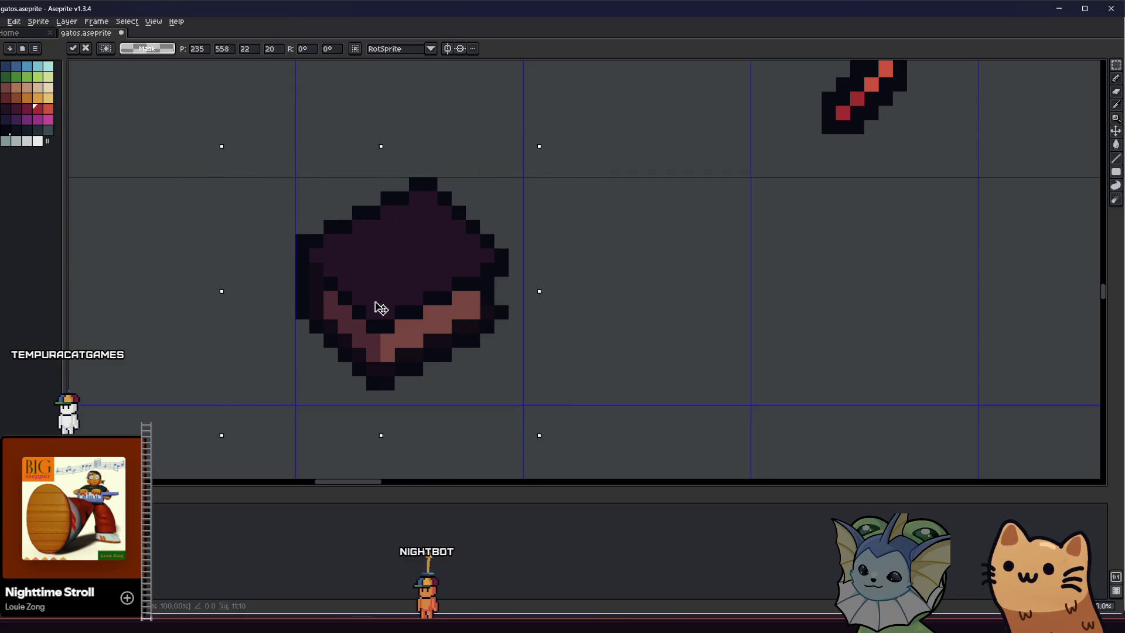
key(Down)
key(q)
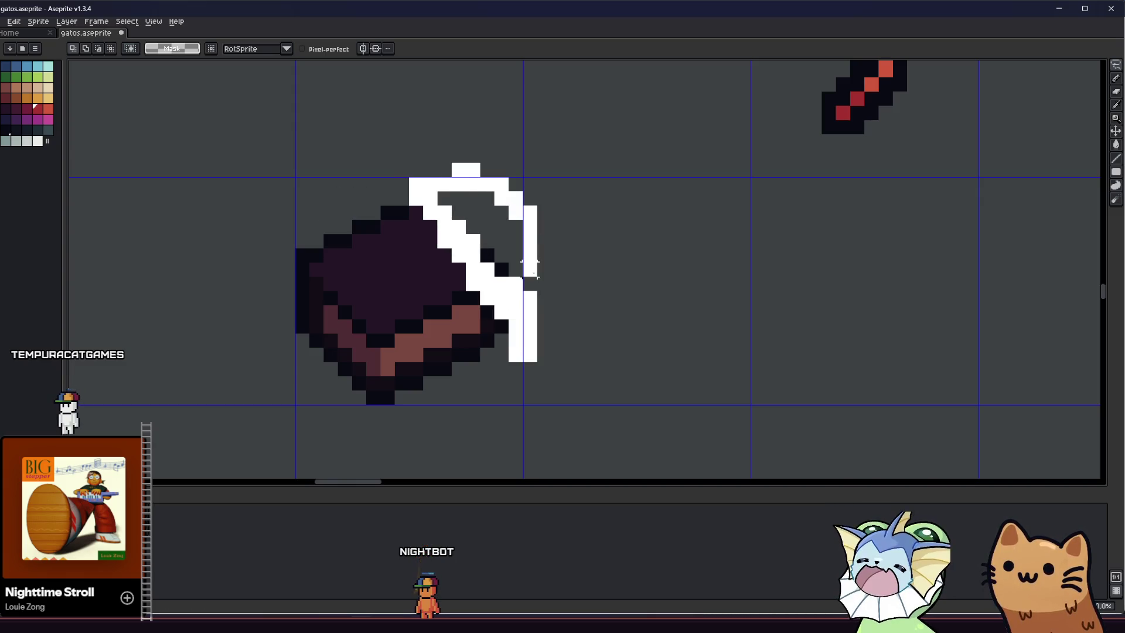
drag(501, 284, 536, 336)
click(491, 270)
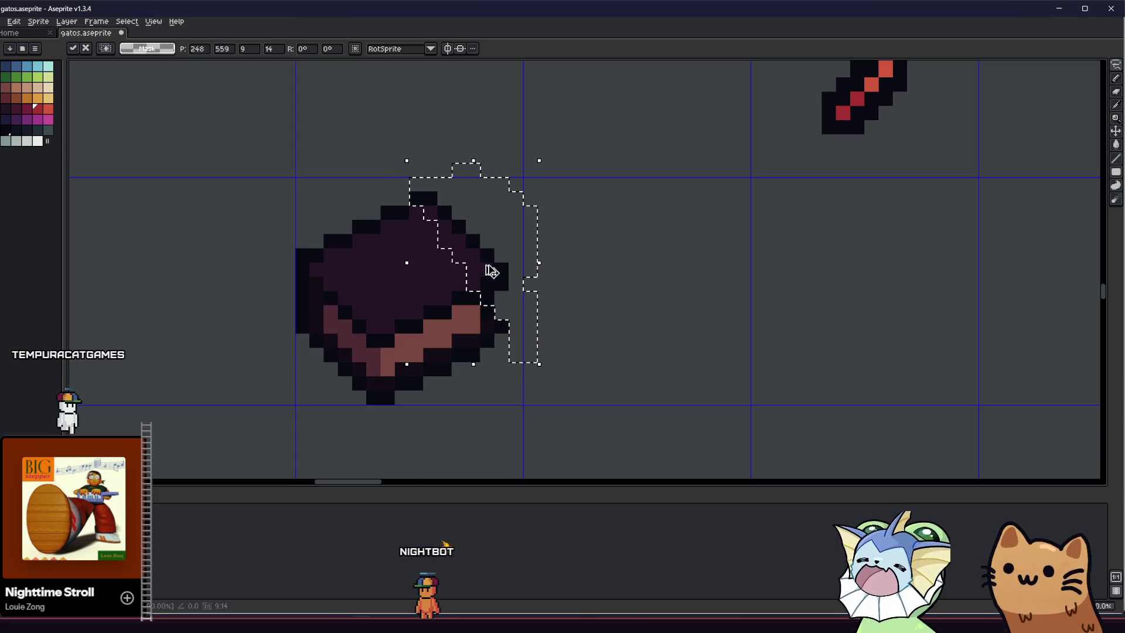
key(Right)
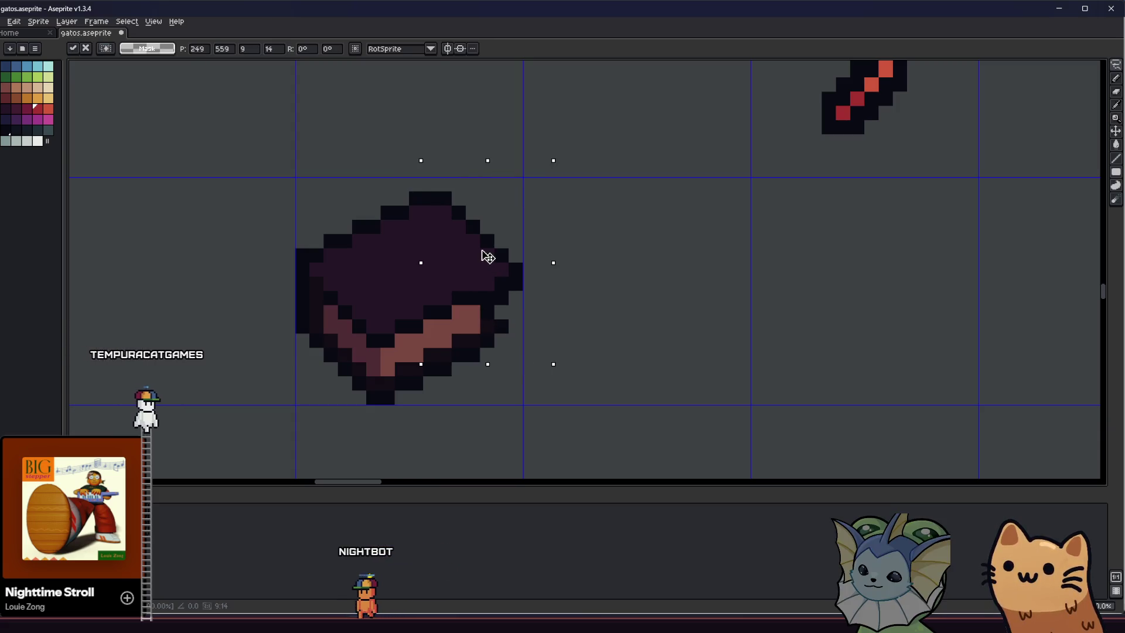
key(Up)
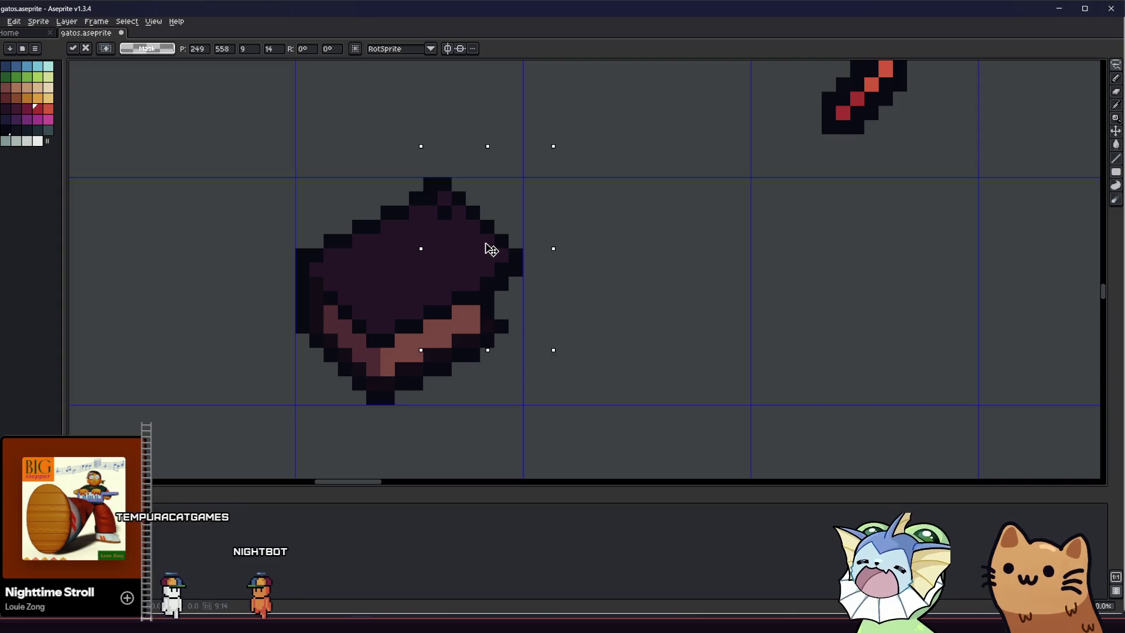
click(573, 251)
Save gatos.aseprite and erase the stray dark pixel beside the book
key(b)
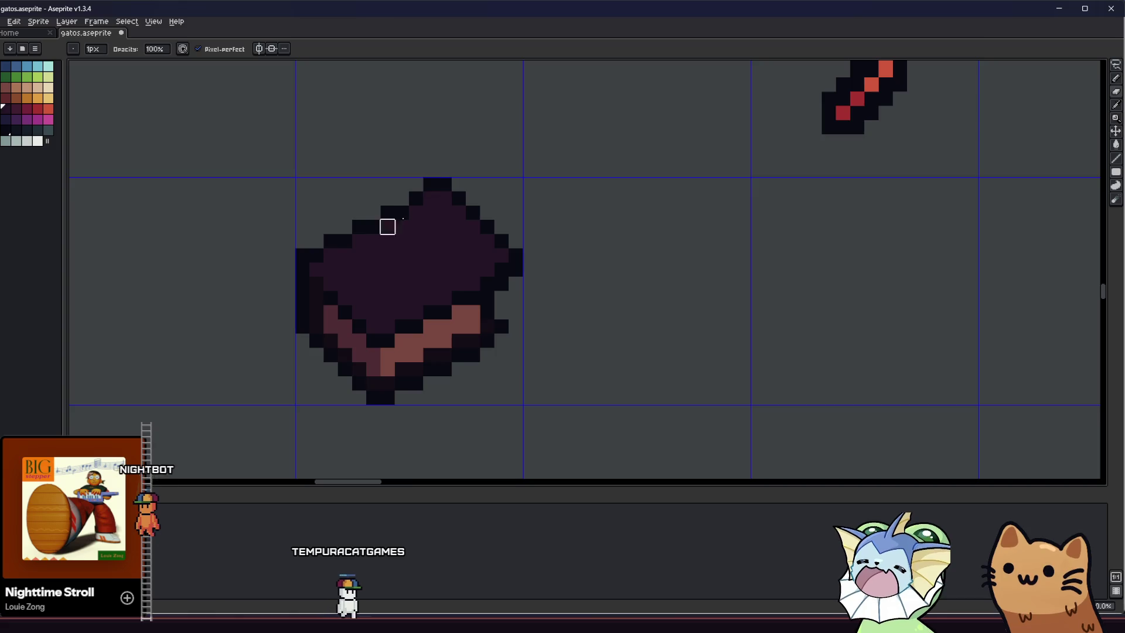
key(i)
key(ctrl+s)
drag(420, 191, 461, 205)
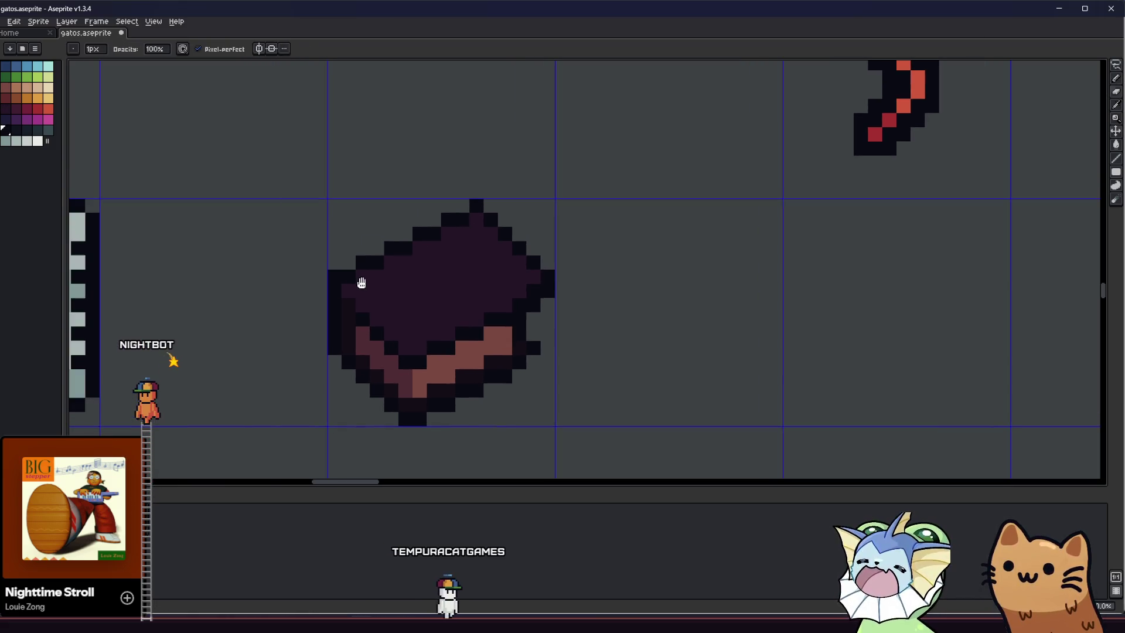
key(e)
click(548, 290)
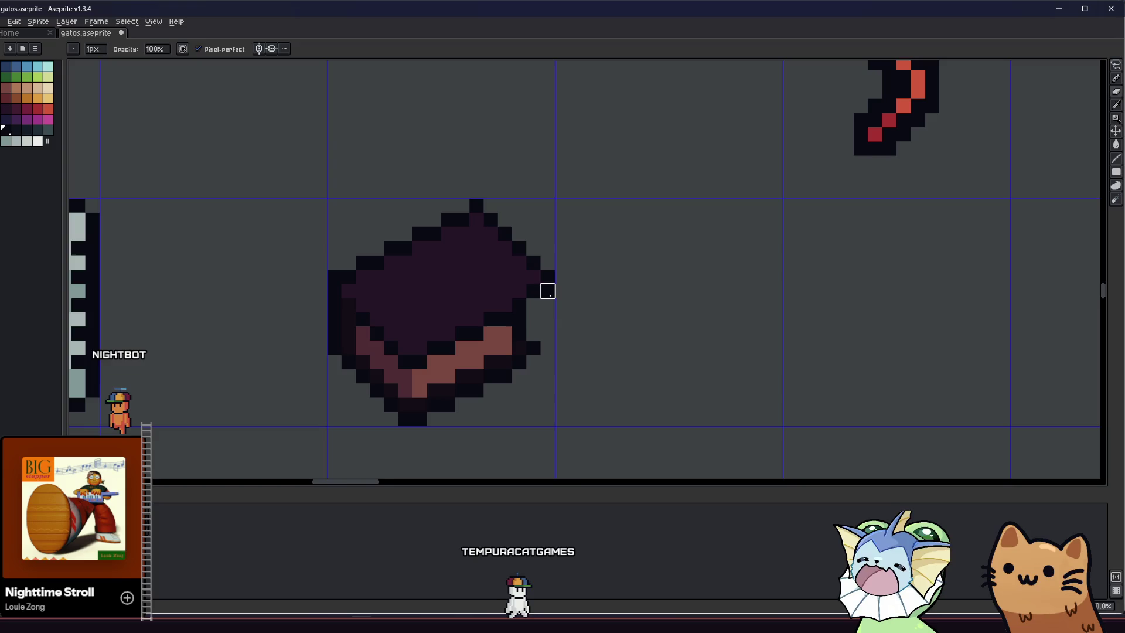
key(i)
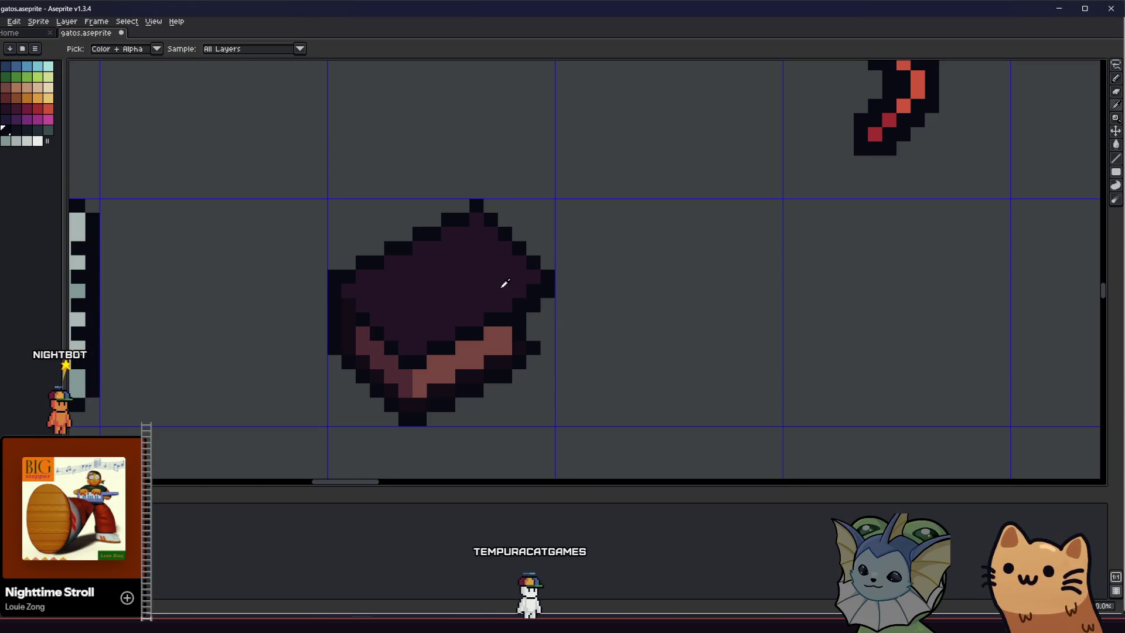
Pick the book's dark outline colour and paint a dark pixel on its edge
key(i)
scroll(387, 331, up, 2)
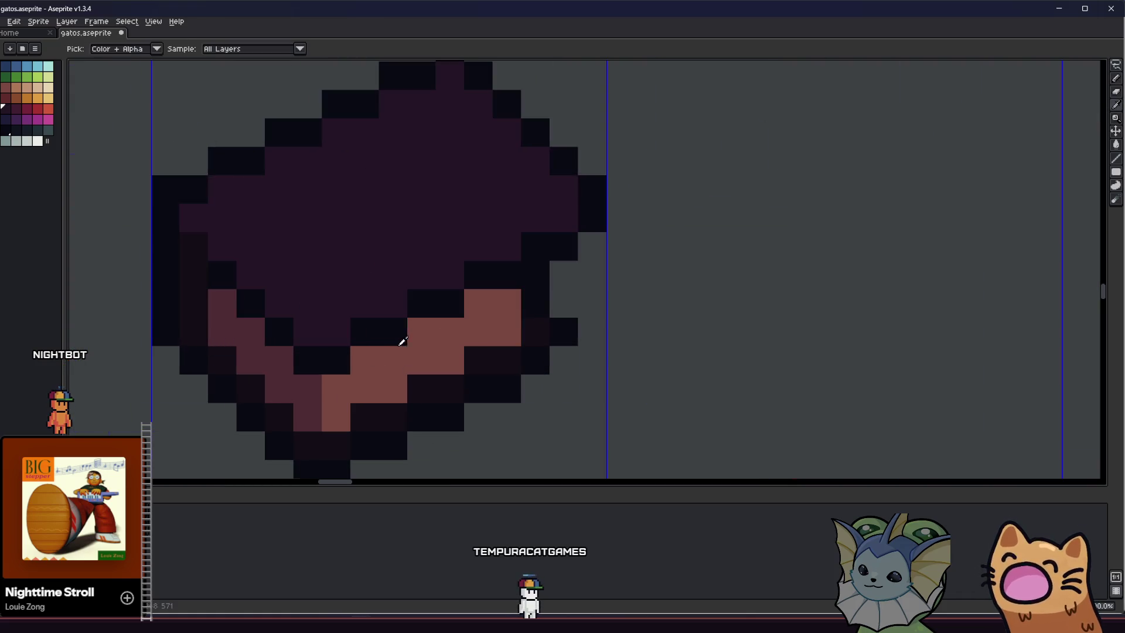
key(b)
click(559, 278)
alt+click(507, 306)
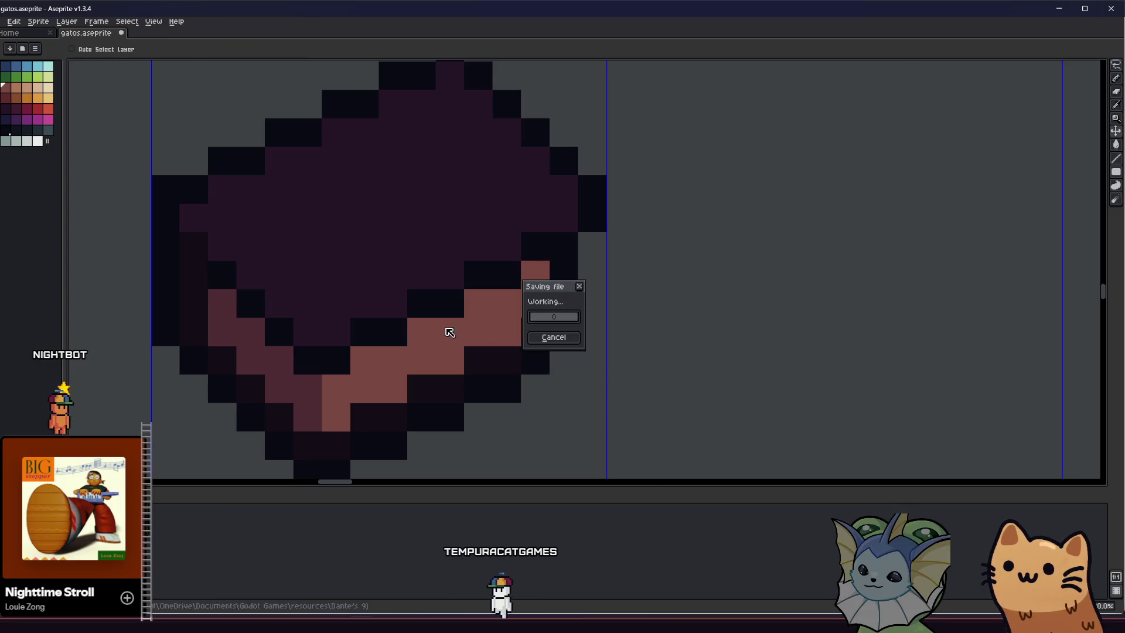
scroll(503, 326, down, 3)
scroll(510, 319, up, 2)
alt+click(510, 319)
click(515, 312)
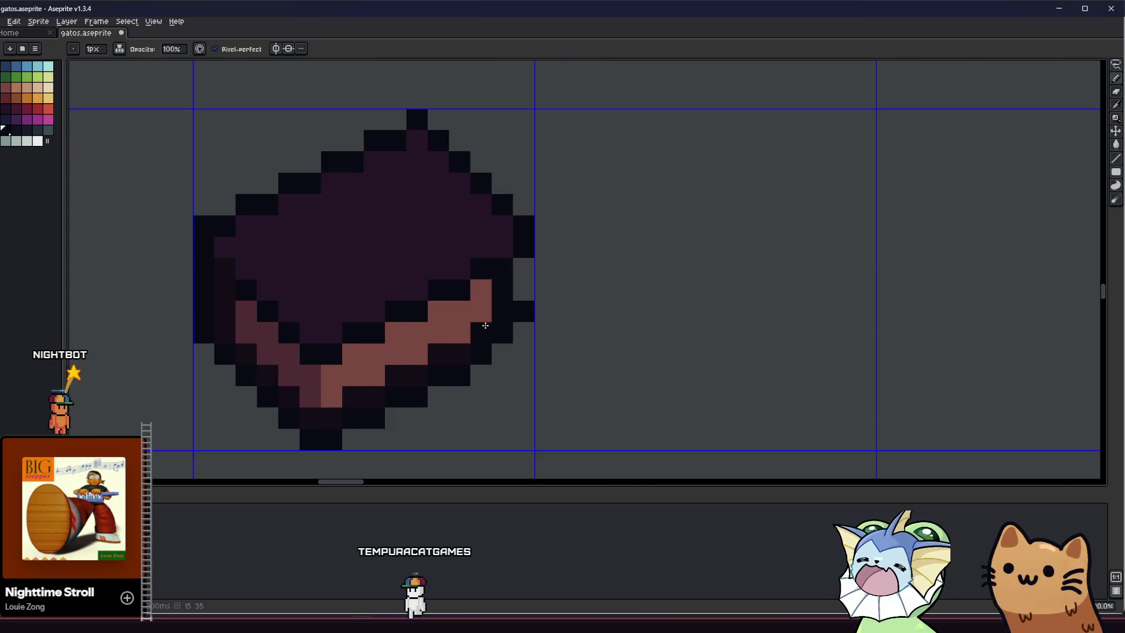
Add dark pixels at the page corner and beside the book's right edge
alt+click(484, 321)
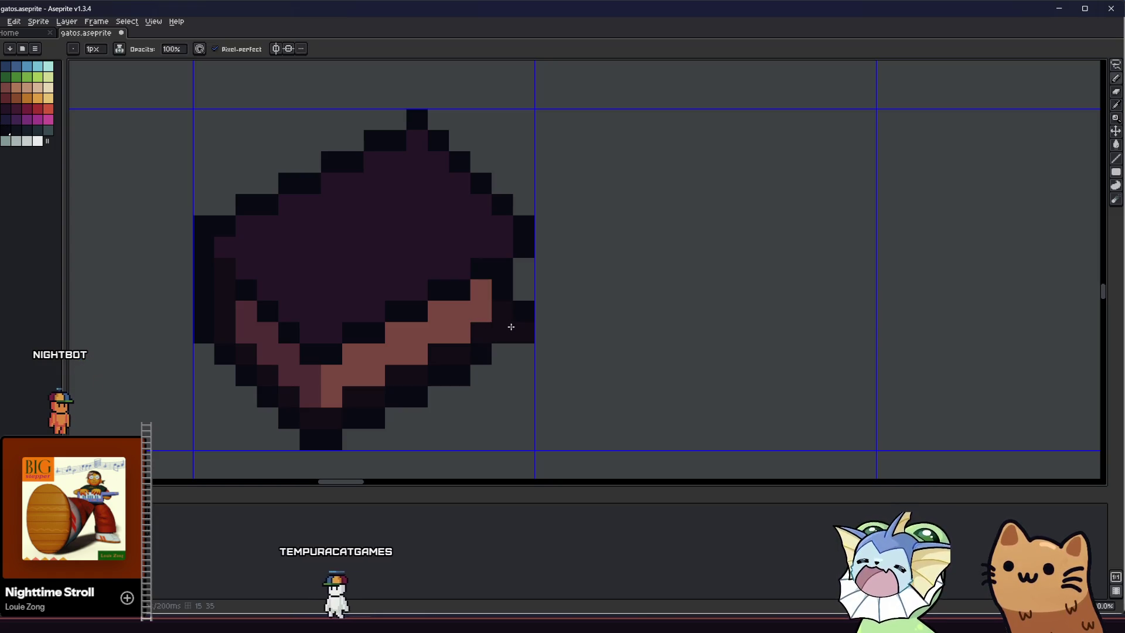
key(alt)
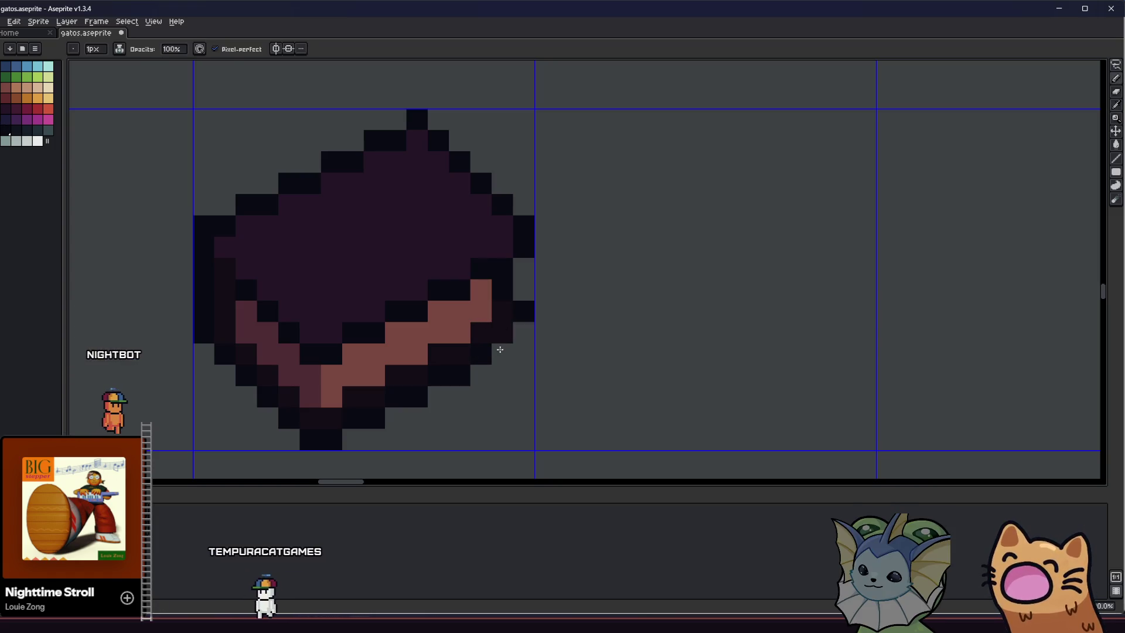
alt+click(499, 349)
click(502, 348)
click(523, 331)
key(alt)
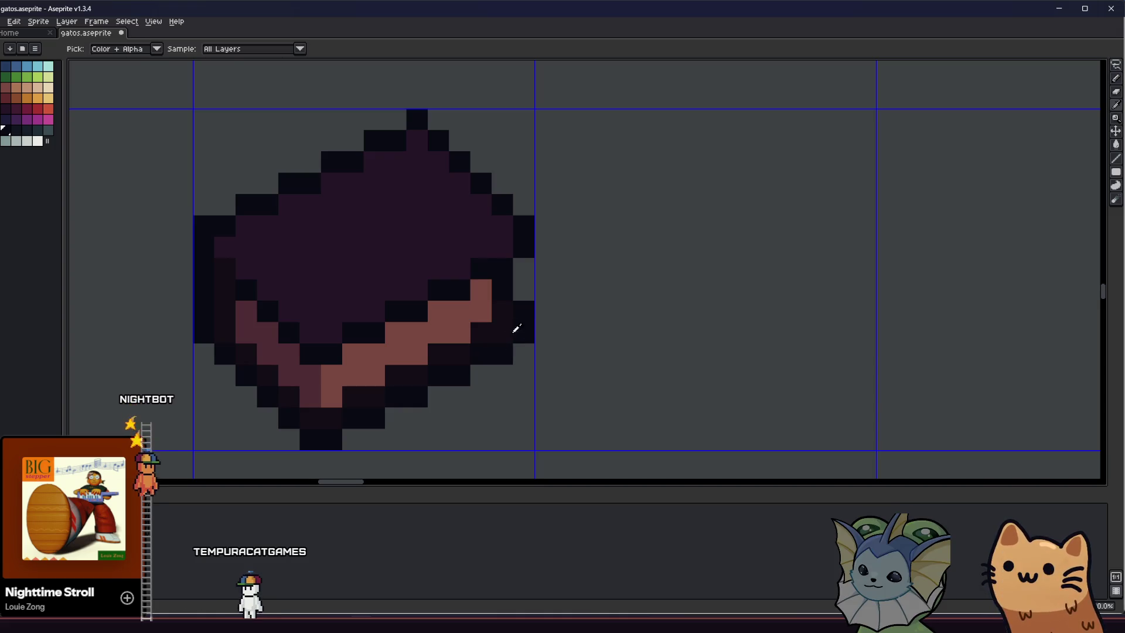
scroll(470, 336, down, 3)
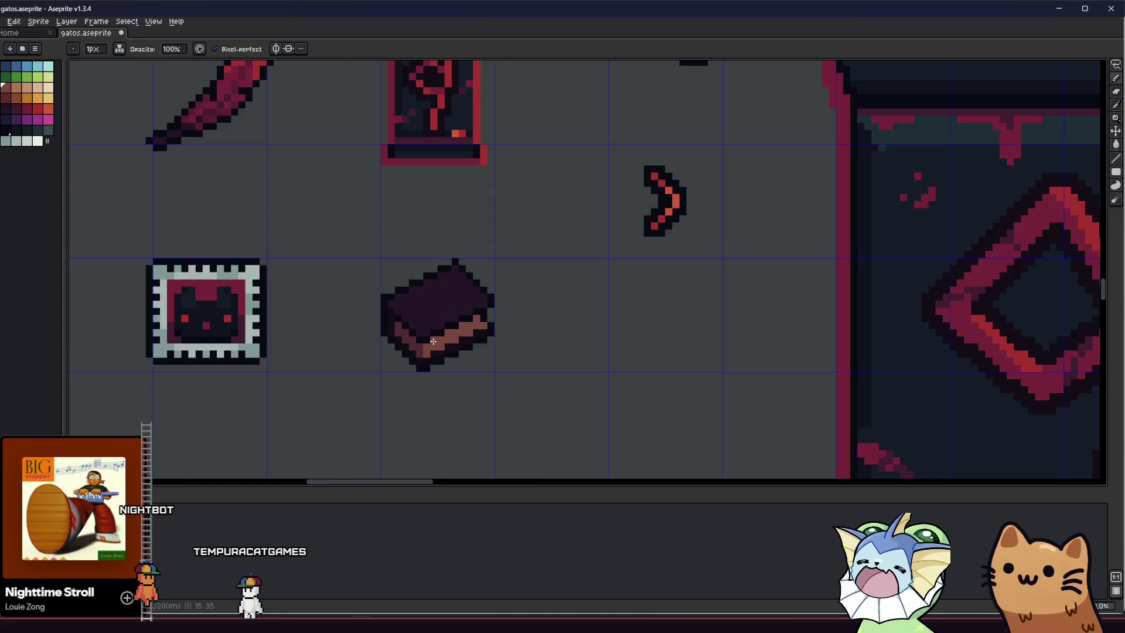
Darken the pink pixel on the book's edge with the dark outline colour
scroll(483, 333, up, 3)
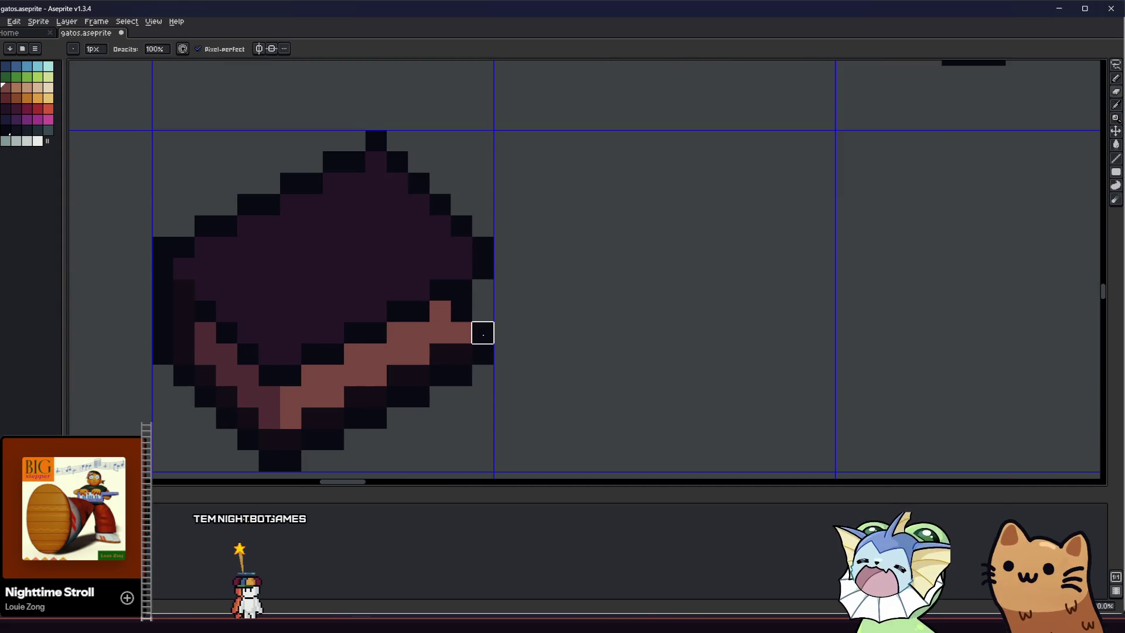
alt+click(461, 354)
click(459, 330)
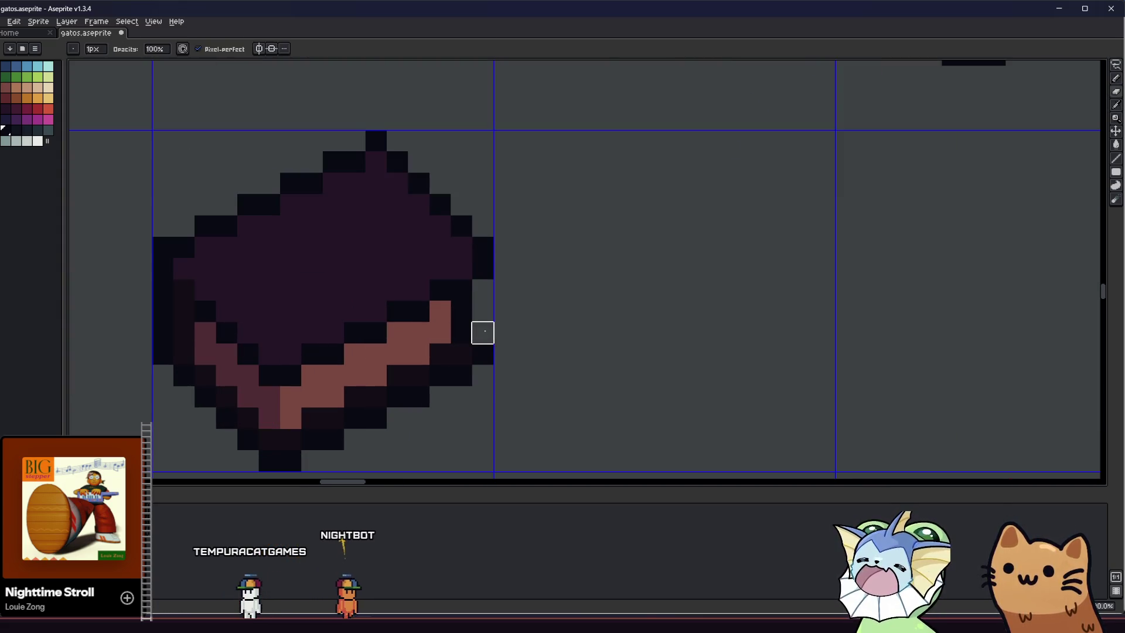
scroll(333, 375, down, 6)
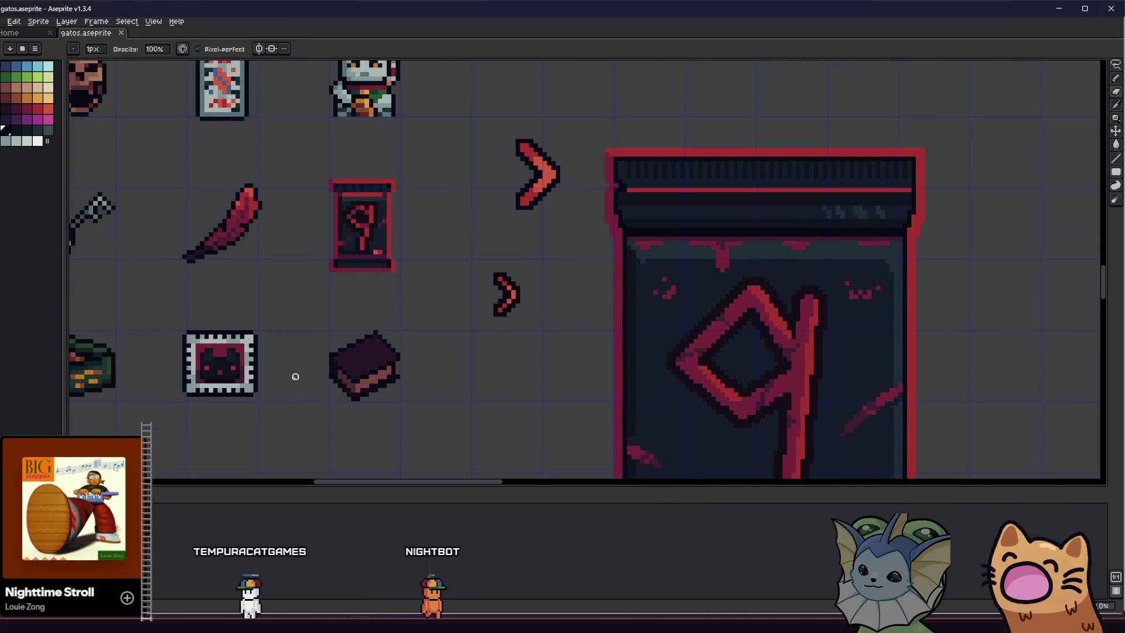
scroll(281, 384, down, 2)
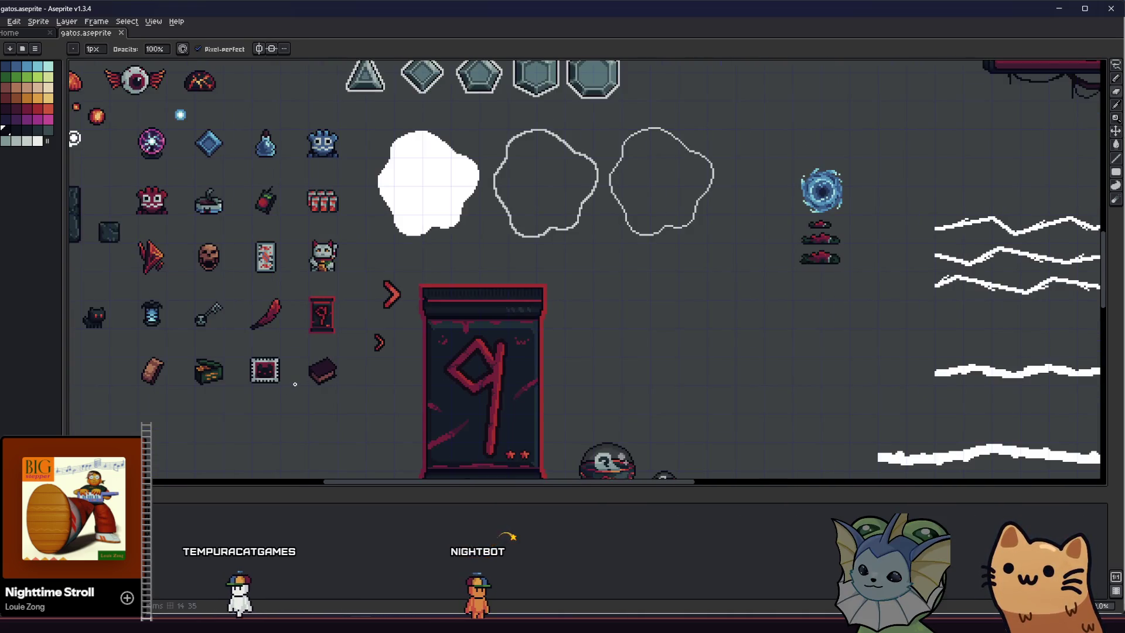
scroll(319, 371, up, 2)
scroll(293, 382, up, 1)
Recolour the light page highlight to medium brown
mouse_move(300, 378)
mouse_down()
mouse_move(184, 385)
mouse_move(286, 364)
mouse_up()
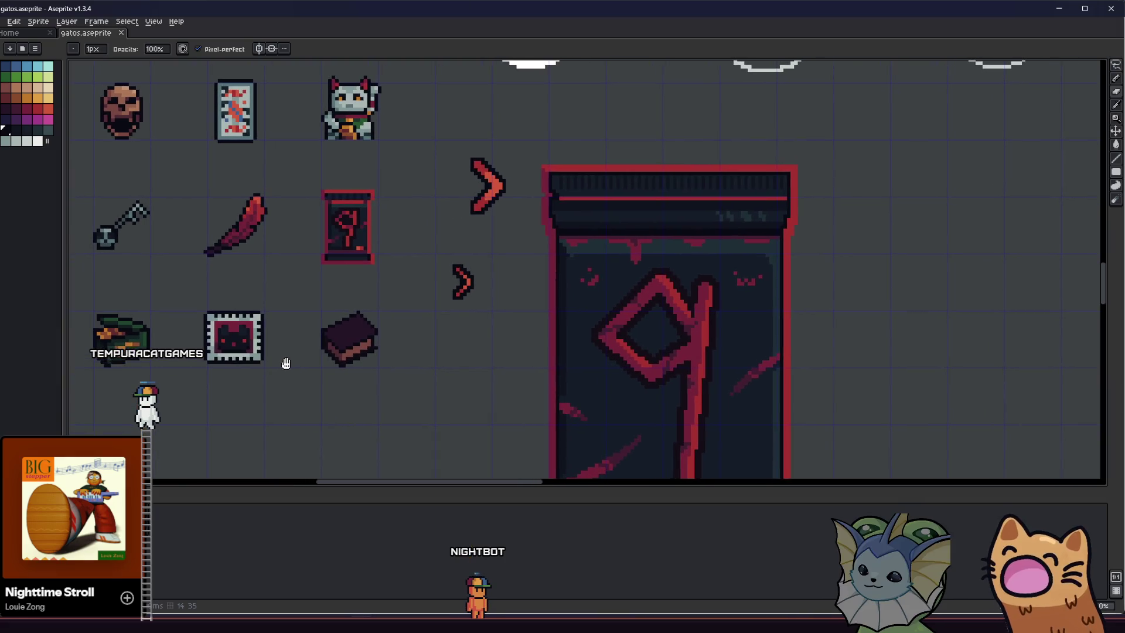
scroll(323, 355, up, 5)
key(i)
drag(437, 346, 560, 295)
Save gatos.aseprite, then undo the last dark pixel edits
scroll(560, 295, down, 6)
key(ctrl+s)
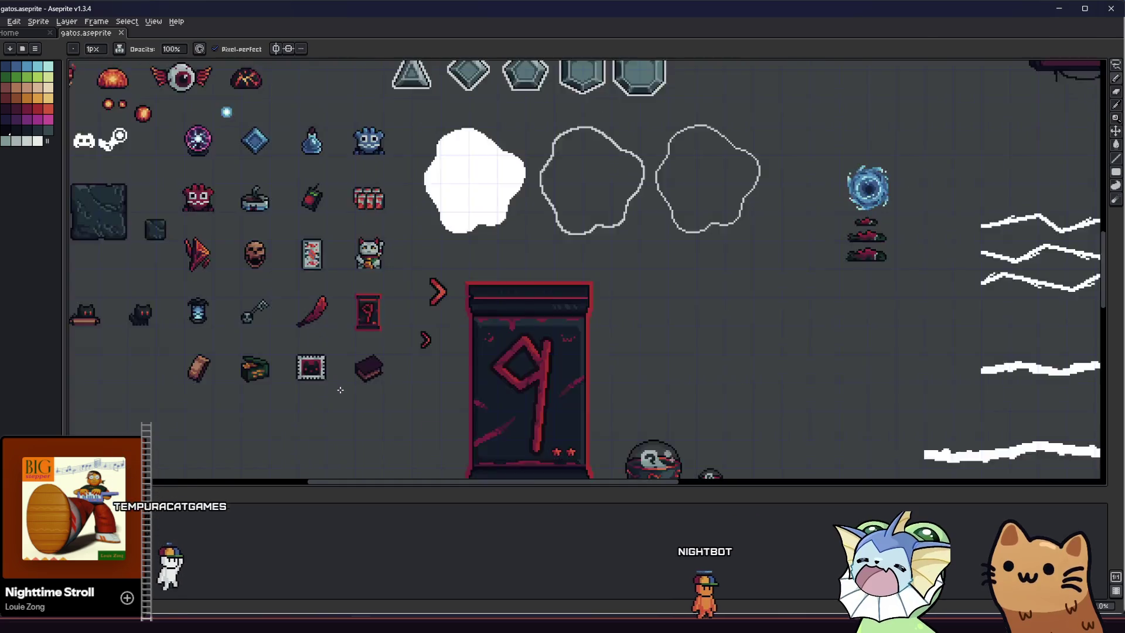
scroll(338, 389, up, 6)
key(alt)
scroll(384, 346, up, 2)
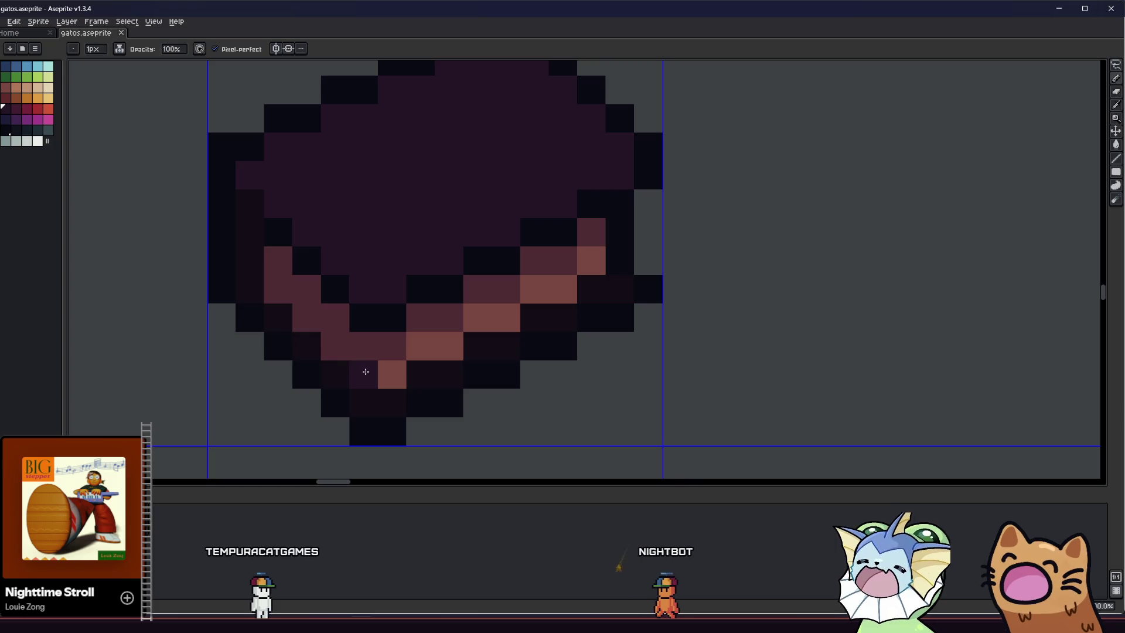
key(ctrl+z)
key(ctrl+z)
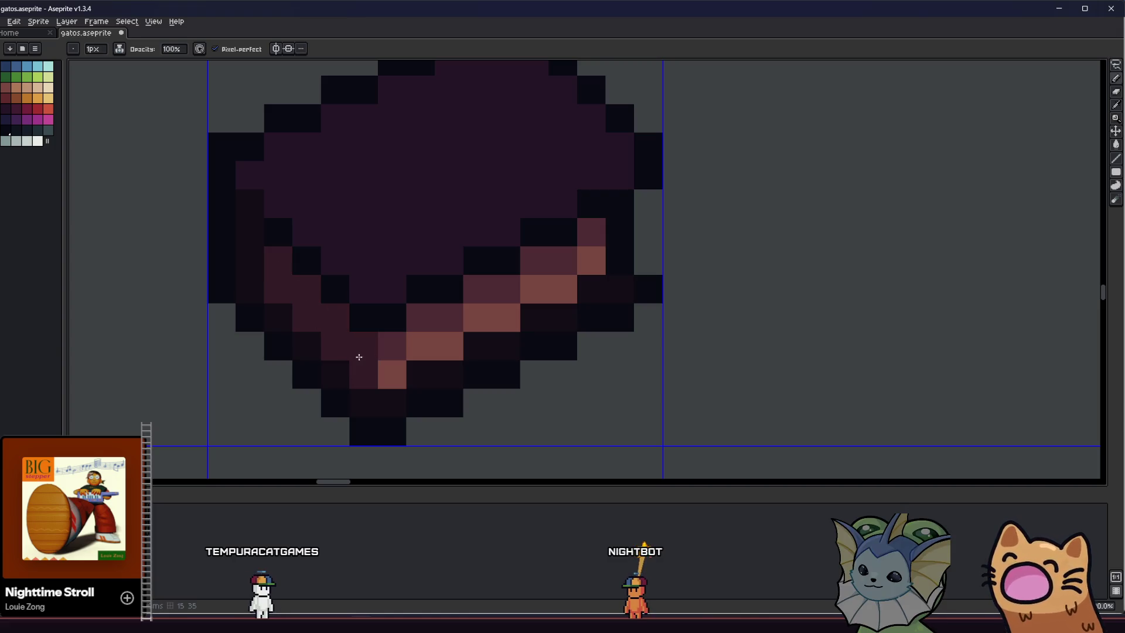
scroll(360, 357, down, 6)
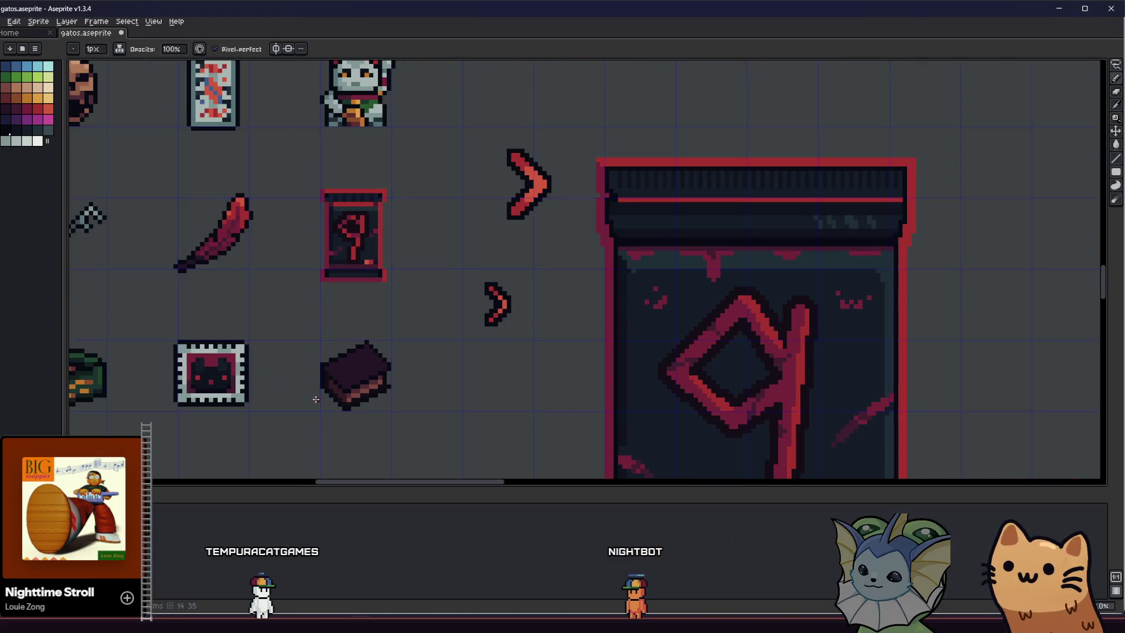
scroll(315, 399, down, 2)
scroll(266, 401, down, 3)
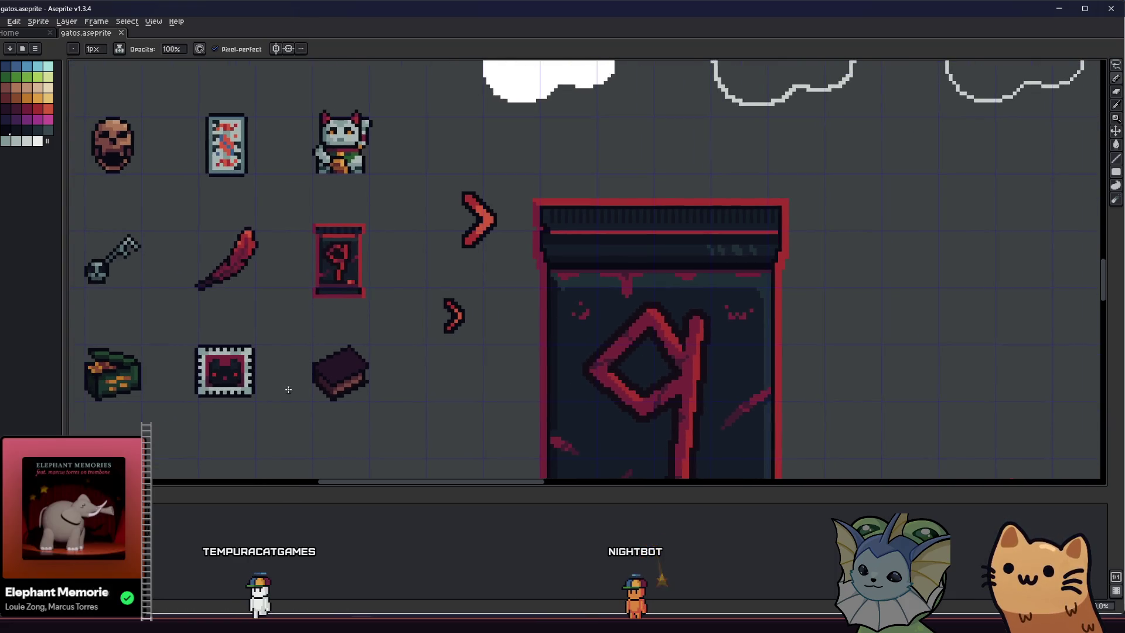
scroll(293, 392, up, 4)
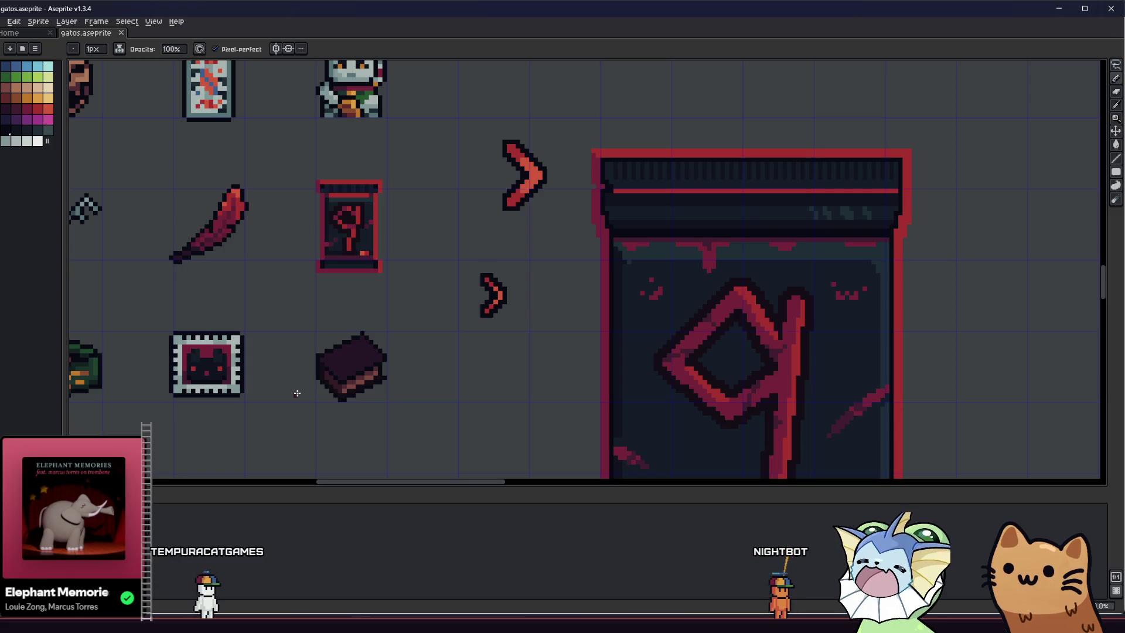
scroll(297, 393, up, 5)
Clear a temporary selection around the book sprite and zoom in on it
key(m)
mouse_move(269, 145)
mouse_down()
mouse_move(593, 352)
mouse_move(575, 380)
mouse_up()
click(316, 213)
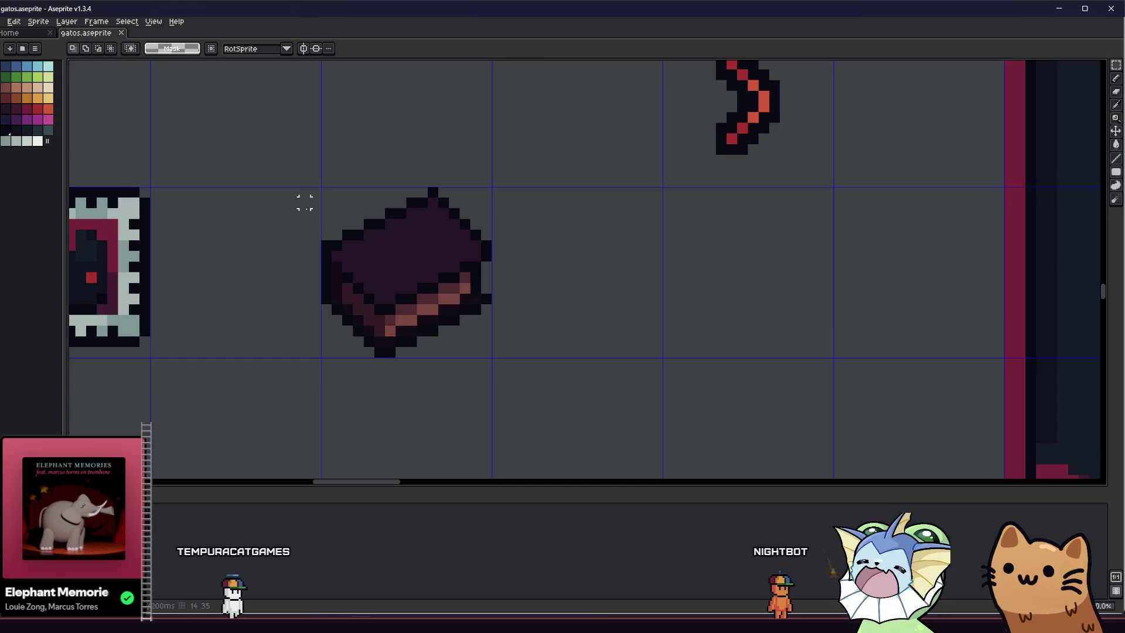
scroll(304, 213, up, 2)
Paint a red rune loop with a diagonal tail onto the book's dark cover
click(40, 113)
key(b)
click(523, 220)
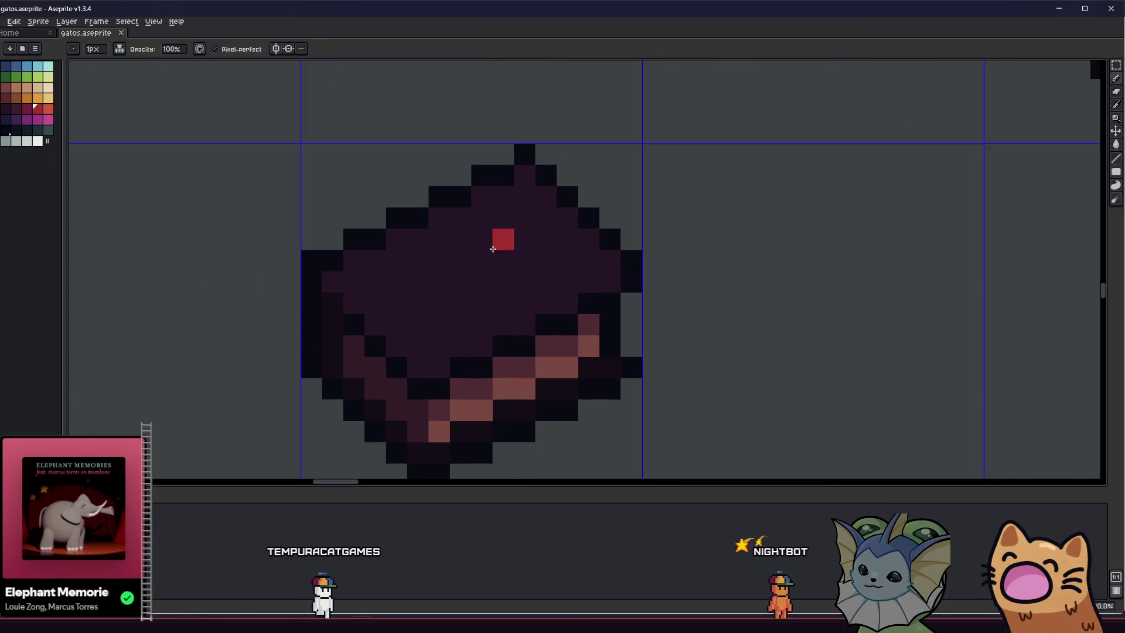
click(546, 258)
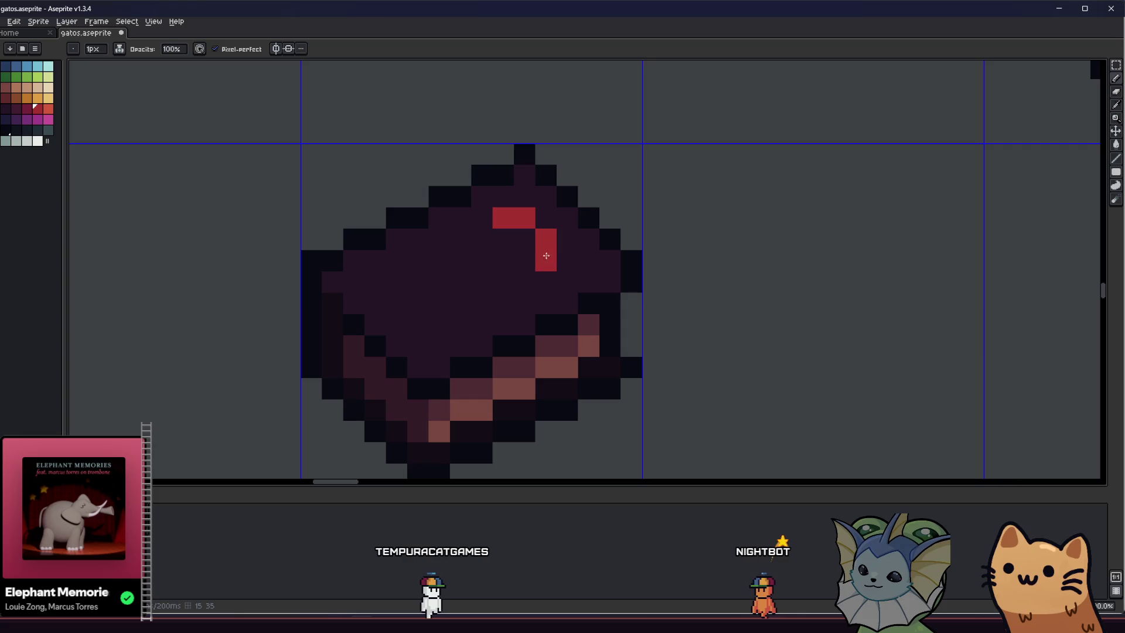
click(478, 242)
click(482, 260)
click(524, 282)
click(507, 293)
key(ctrl+z)
click(502, 289)
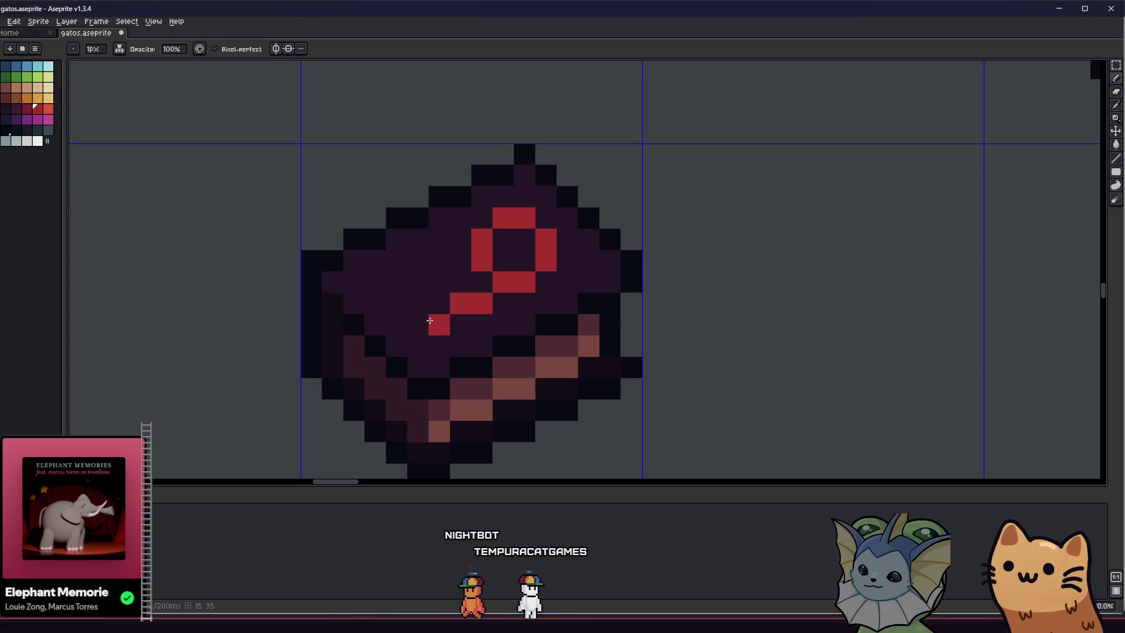
Extend the red ring inward and paint over a stray red pixel in the darkest colour
scroll(348, 346, down, 6)
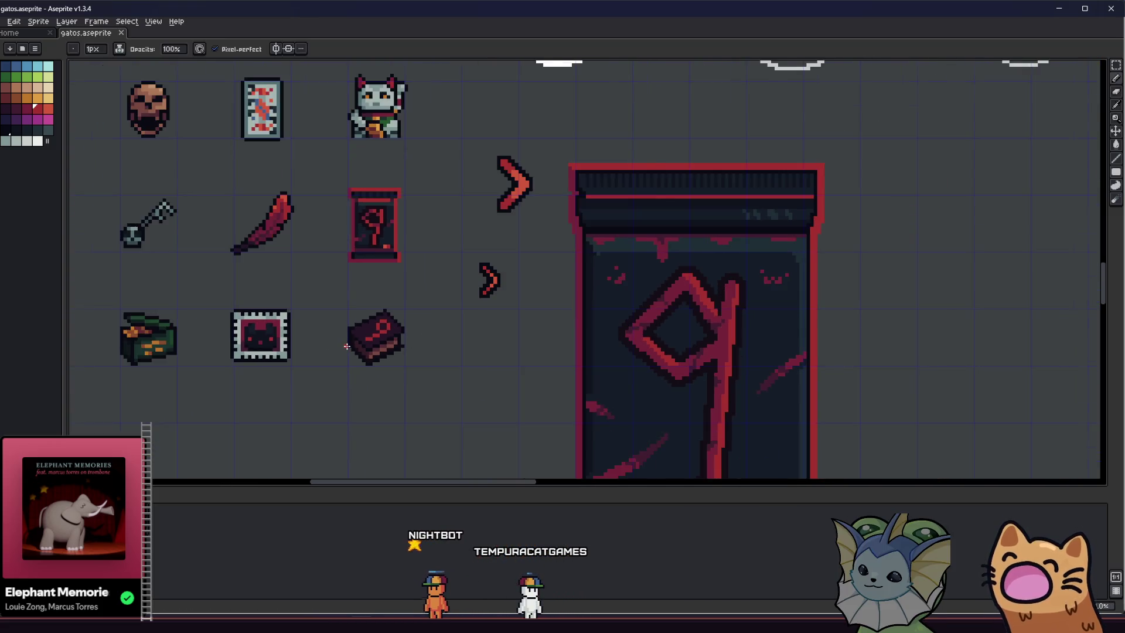
scroll(348, 346, up, 4)
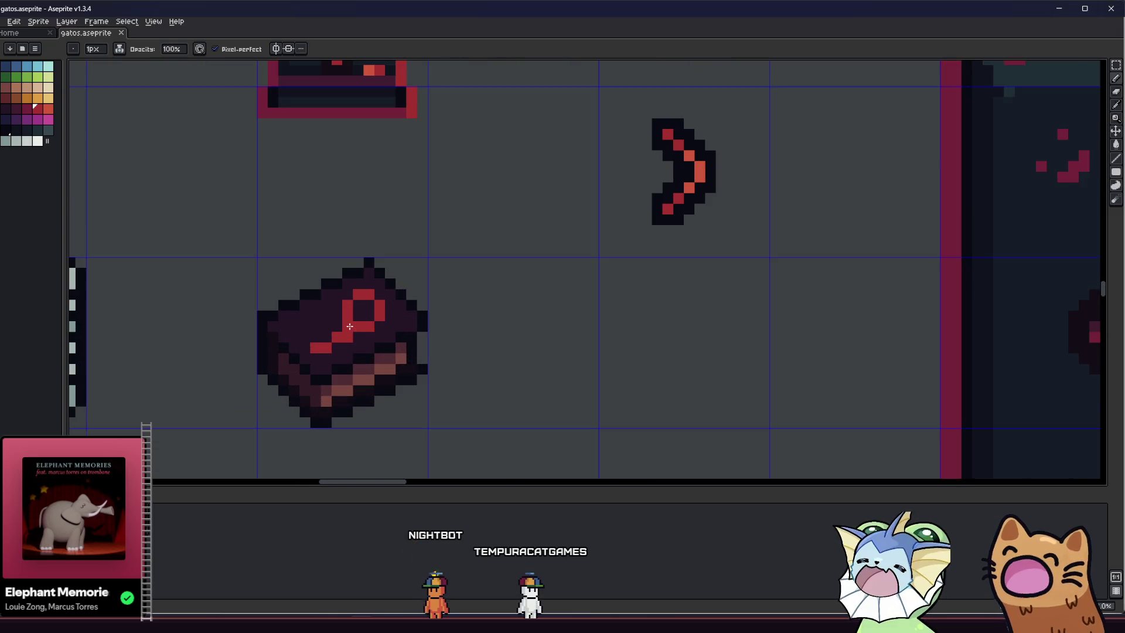
scroll(330, 369, left, 2)
scroll(330, 369, up, 1)
key(i)
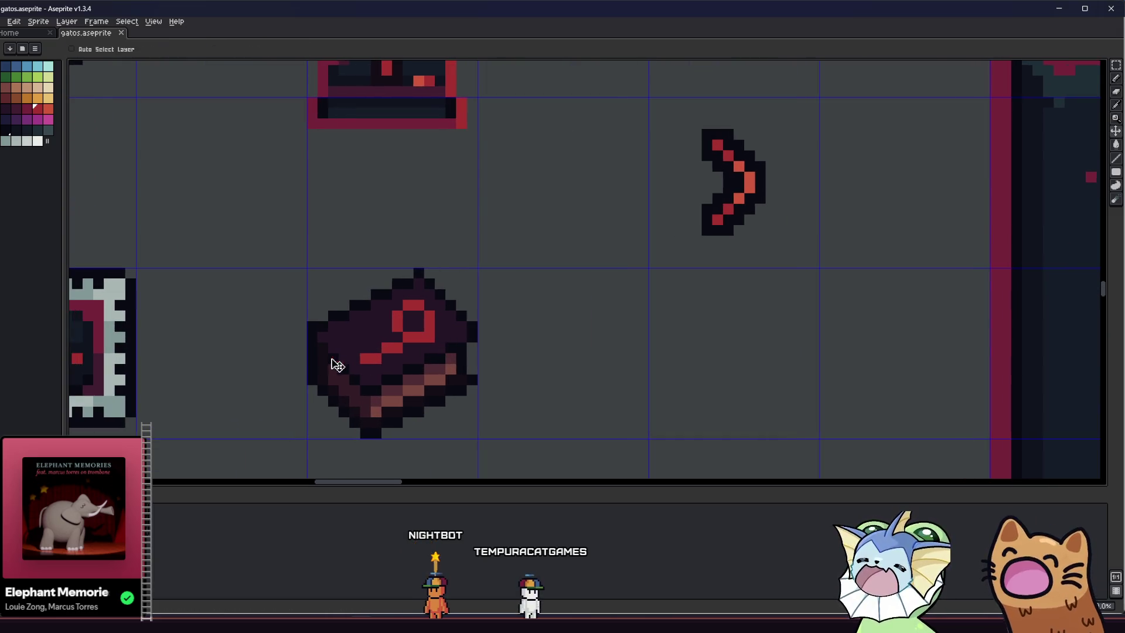
scroll(346, 357, down, 6)
scroll(357, 355, up, 4)
scroll(360, 355, up, 2)
key(b)
drag(412, 335, 386, 331)
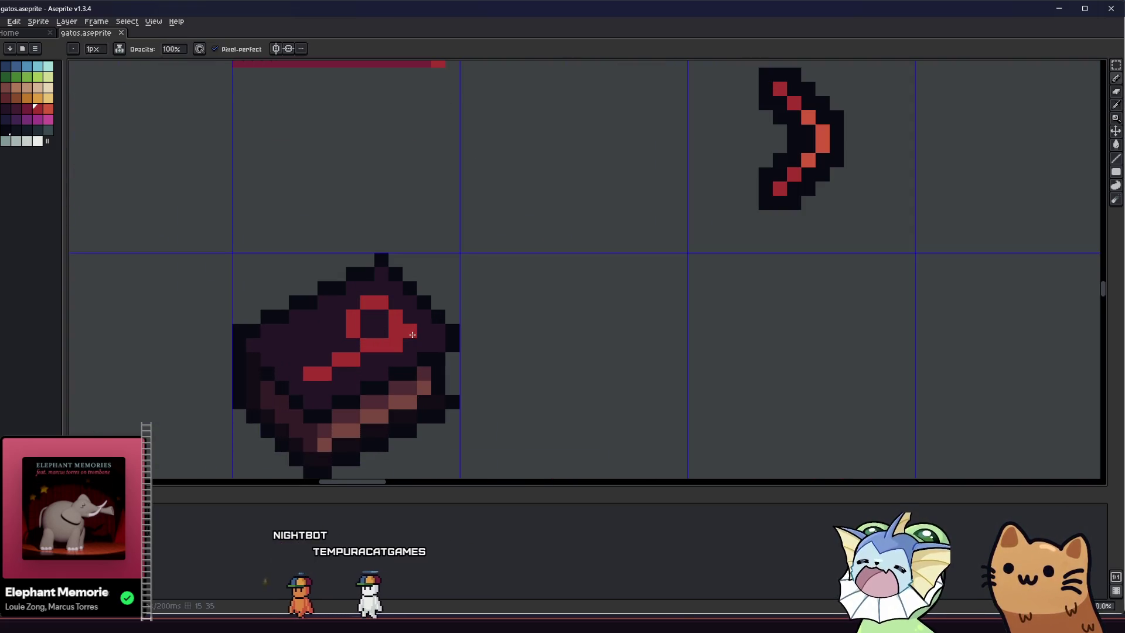
alt+click(375, 322)
click(387, 330)
scroll(394, 343, down, 2)
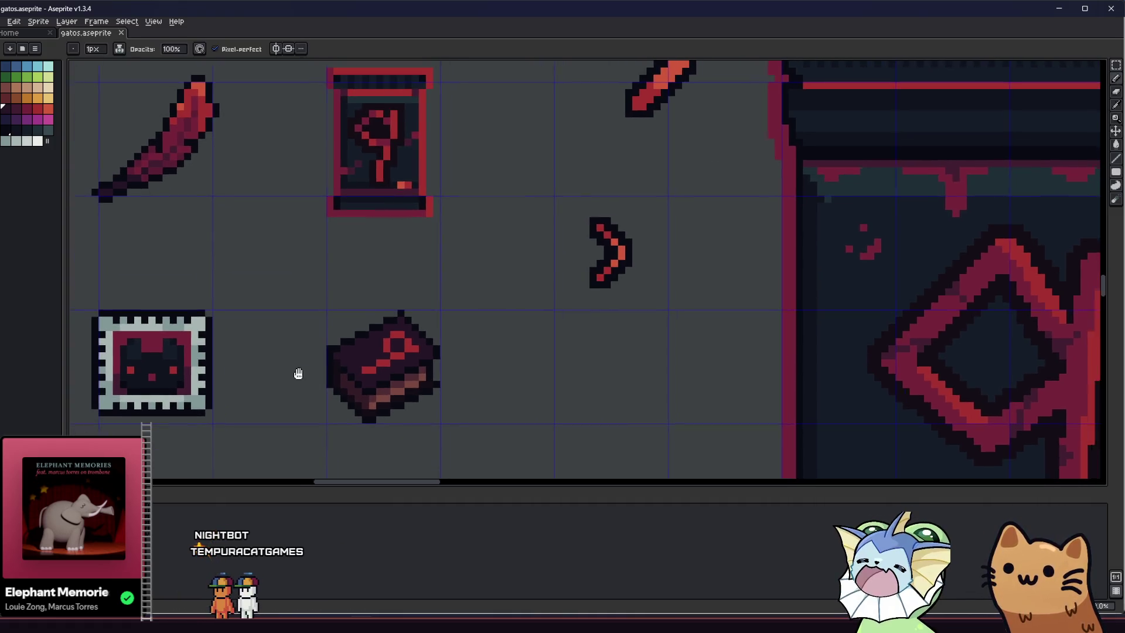
scroll(304, 375, up, 3)
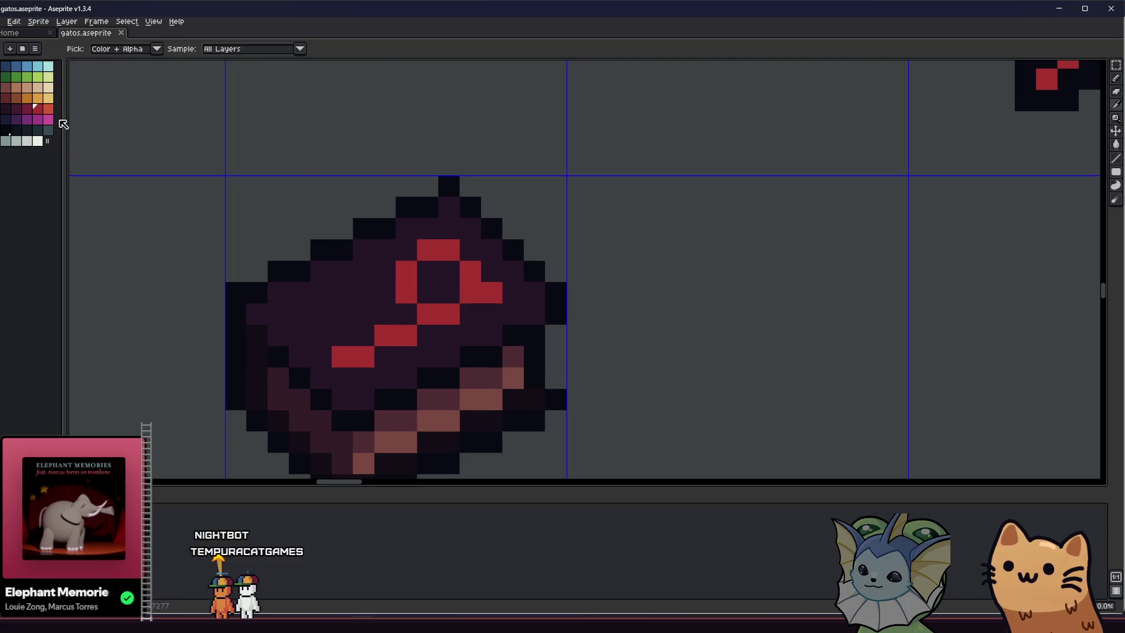
Lighten five pixels of the book's red ring with the lighter orange-red swatch
click(52, 110)
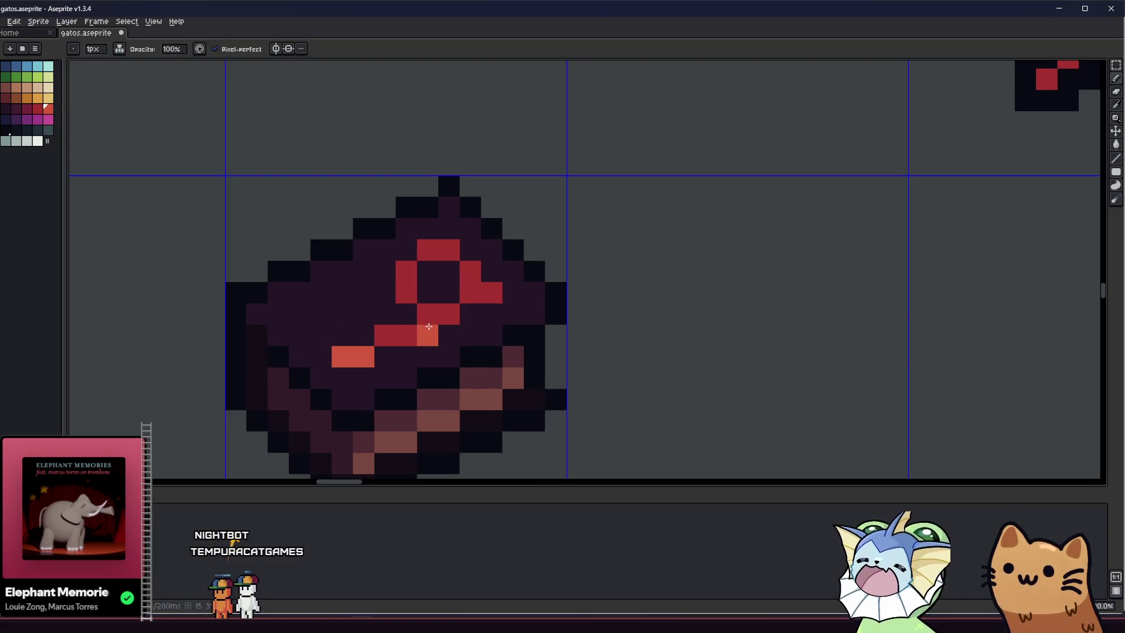
click(428, 313)
click(470, 293)
click(406, 335)
click(406, 293)
click(394, 300)
Add darker crimson pixels at the lower end of the rune's tail
alt+click(353, 364)
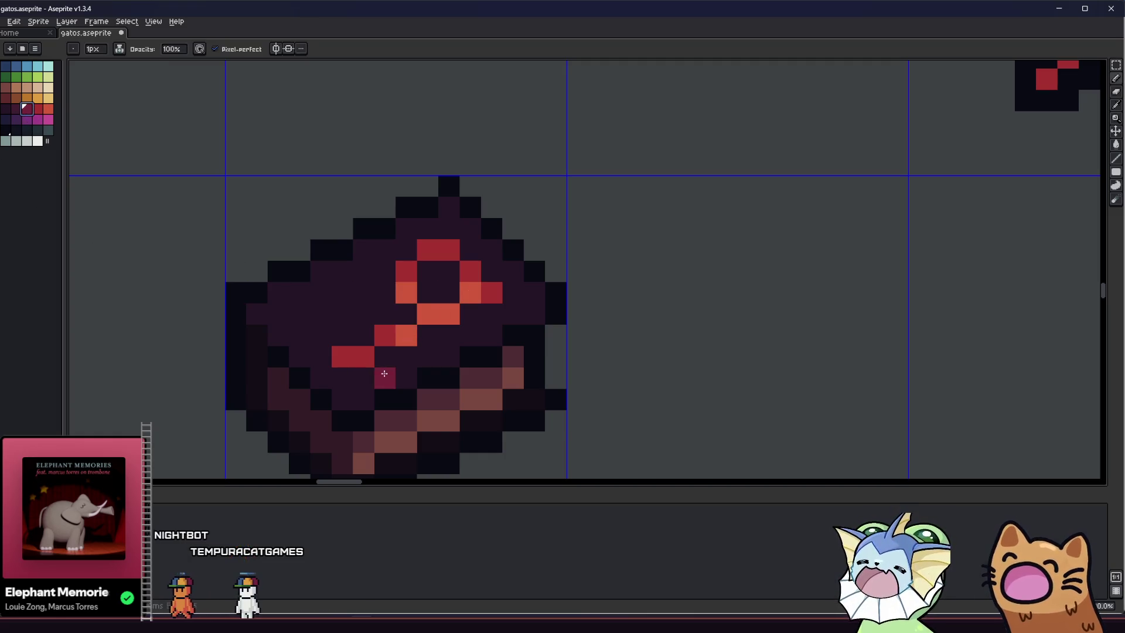
click(449, 249)
scroll(436, 249, down, 3)
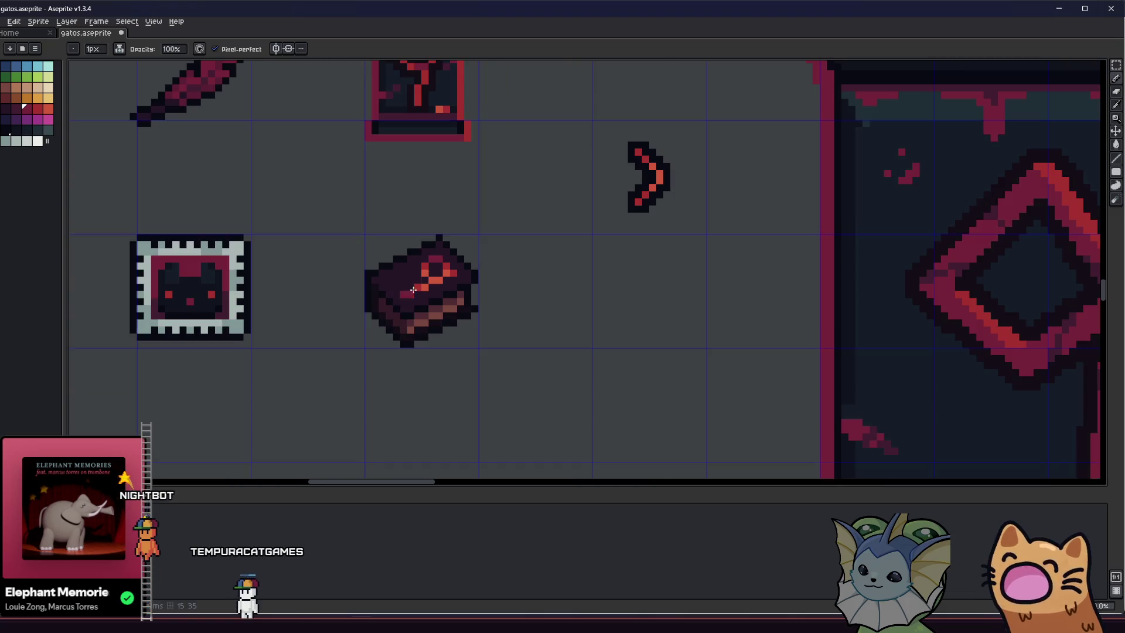
scroll(372, 364, down, 2)
scroll(386, 351, up, 3)
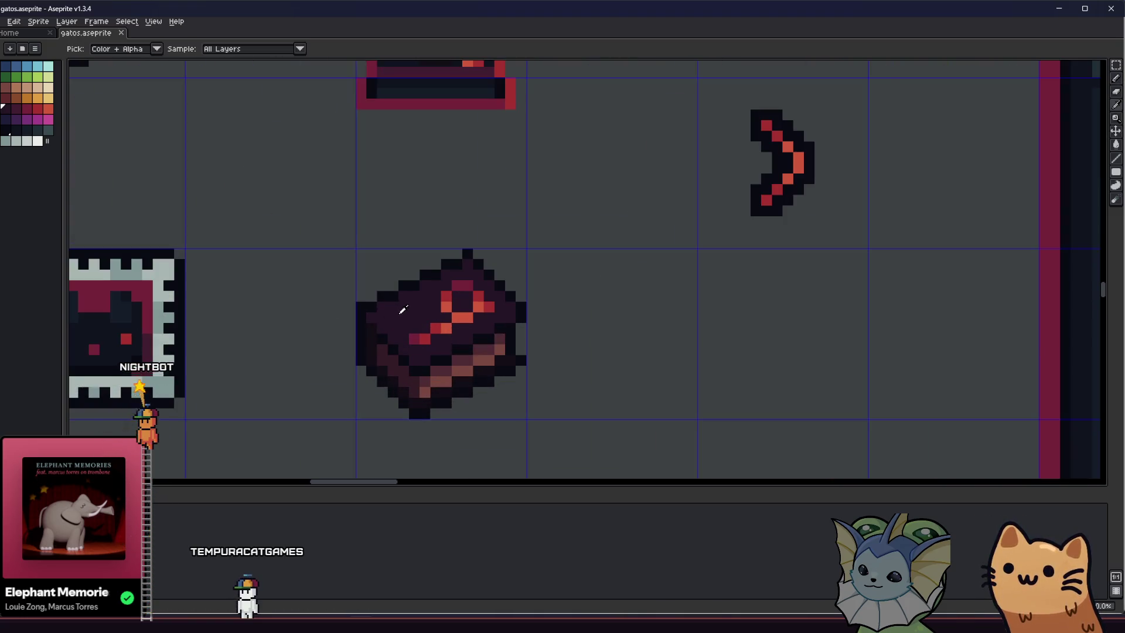
scroll(410, 325, up, 1)
alt+click(402, 326)
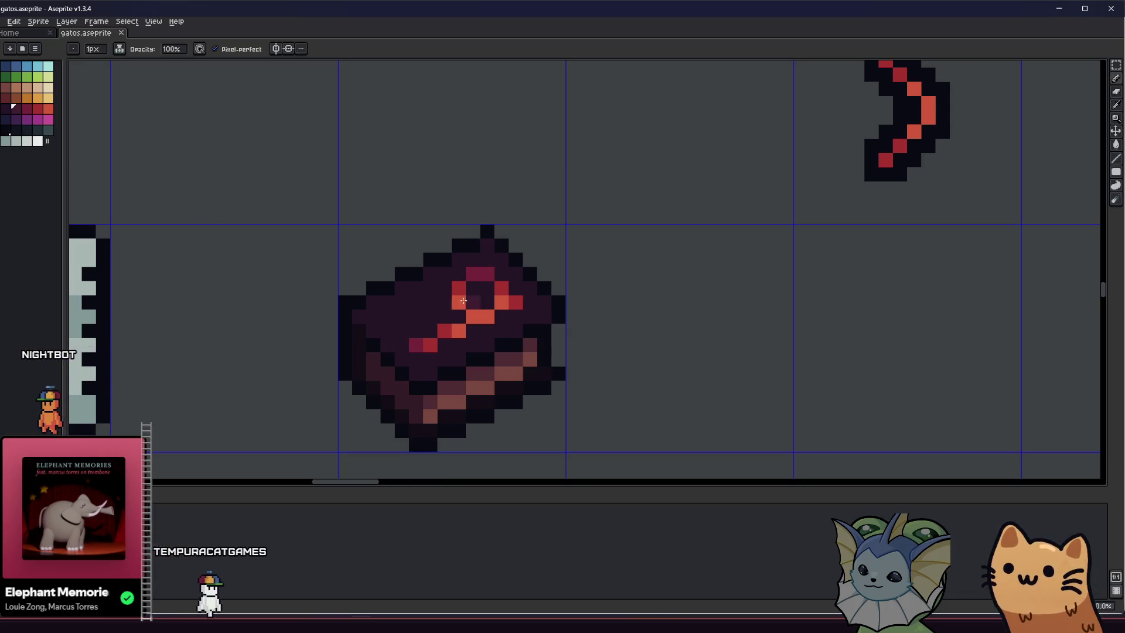
Save gatos.aseprite and undo the accidental purple pixel line
key(ctrl+s)
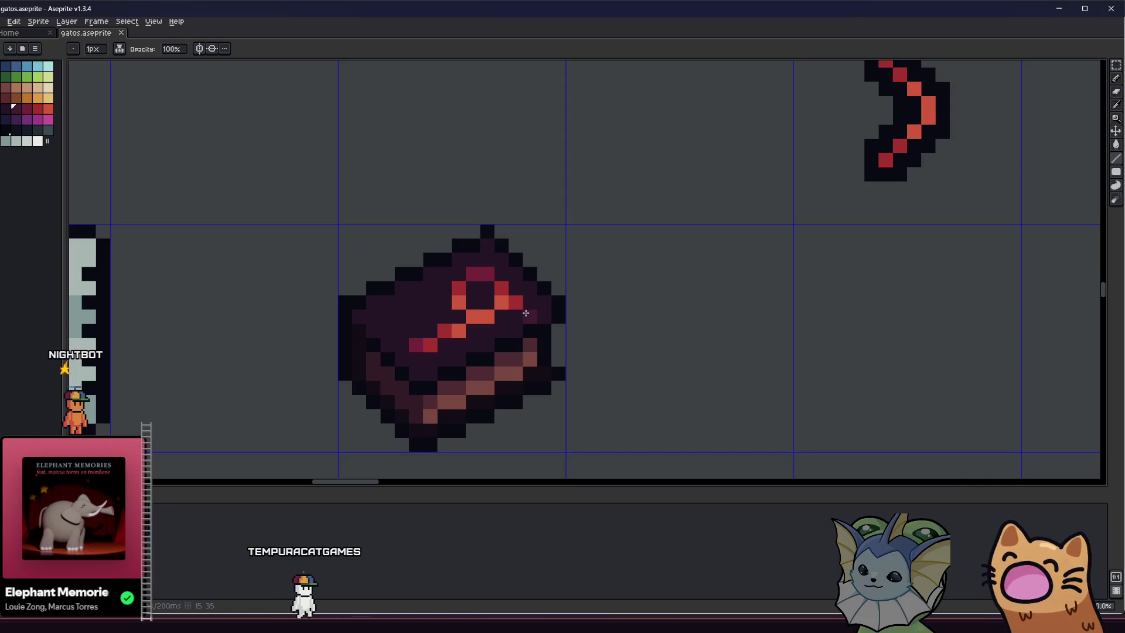
shift+click(427, 357)
scroll(415, 368, down, 3)
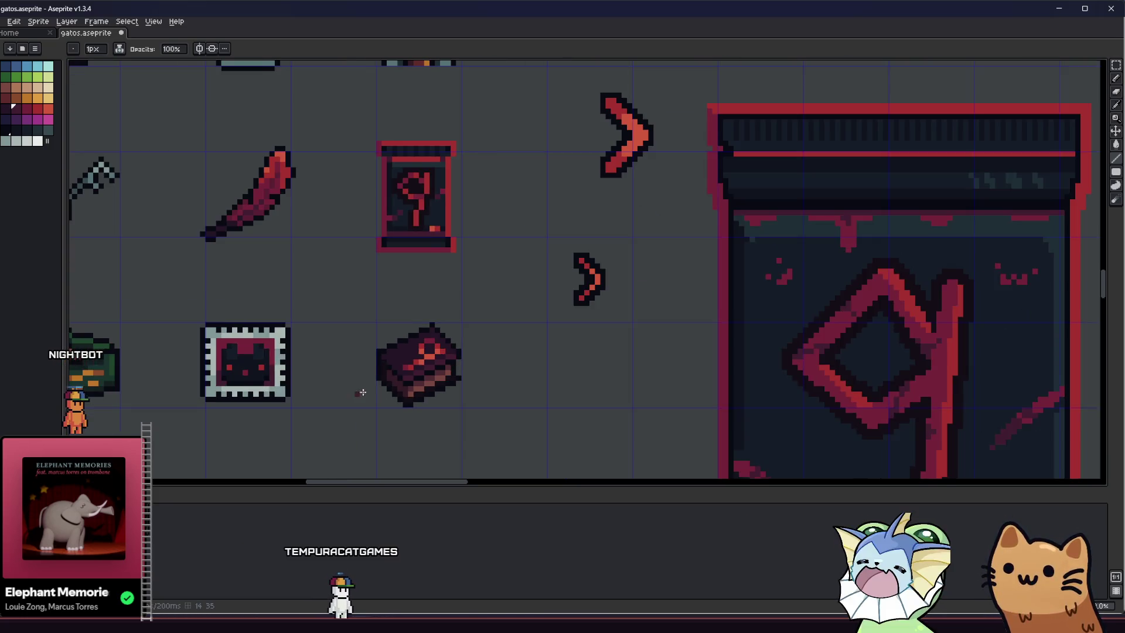
scroll(404, 357, up, 2)
key(ctrl+y)
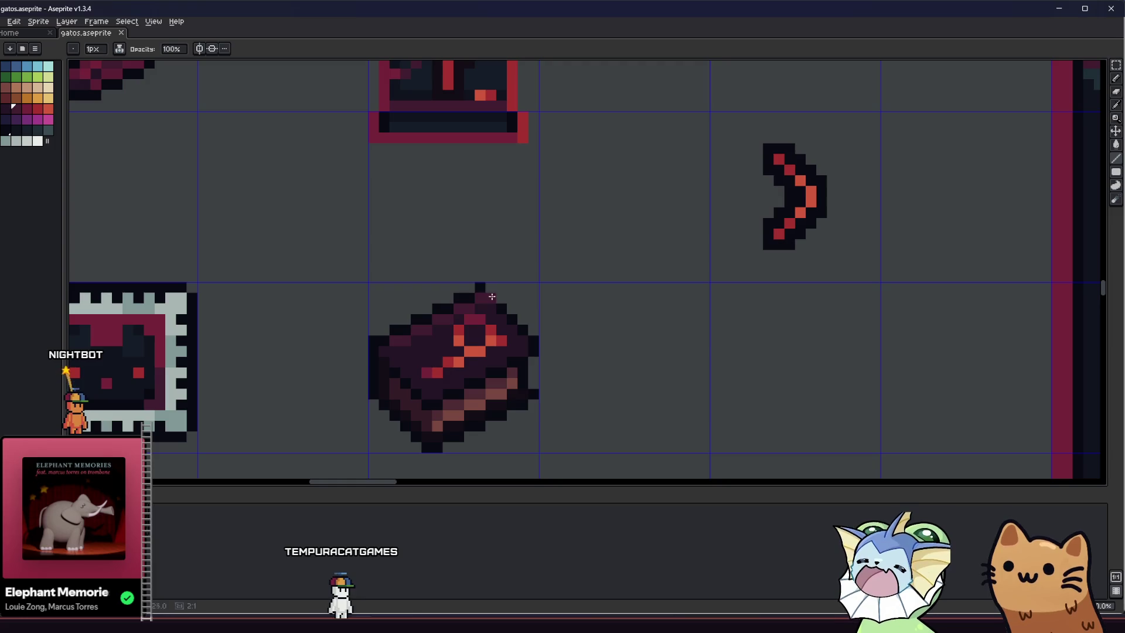
key(ctrl+z)
key(ctrl+z)
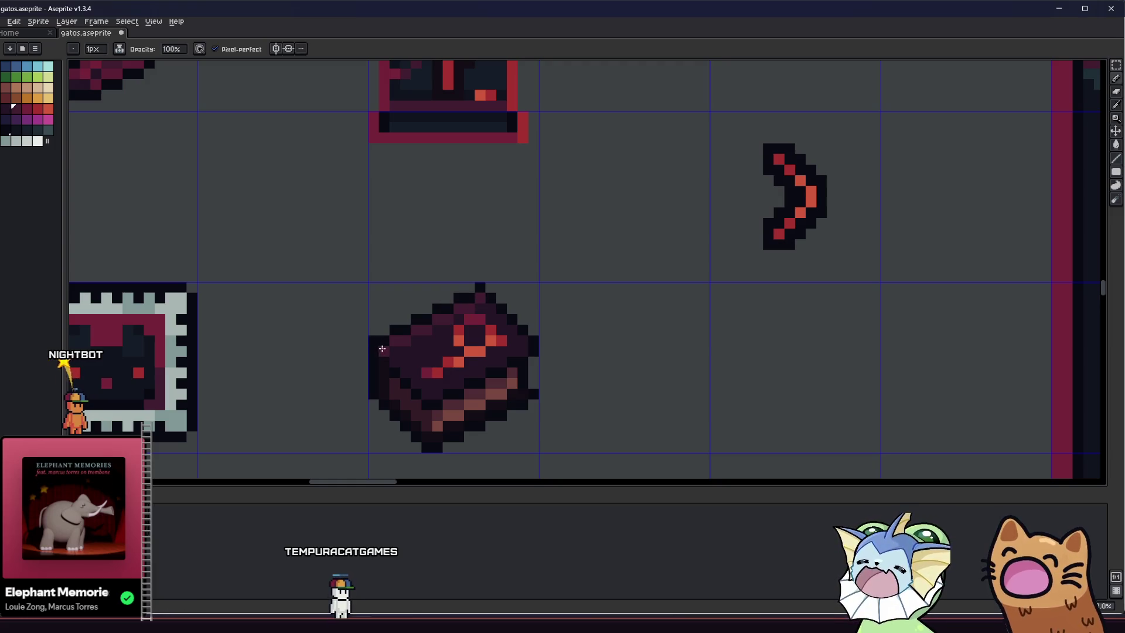
scroll(352, 369, down, 3)
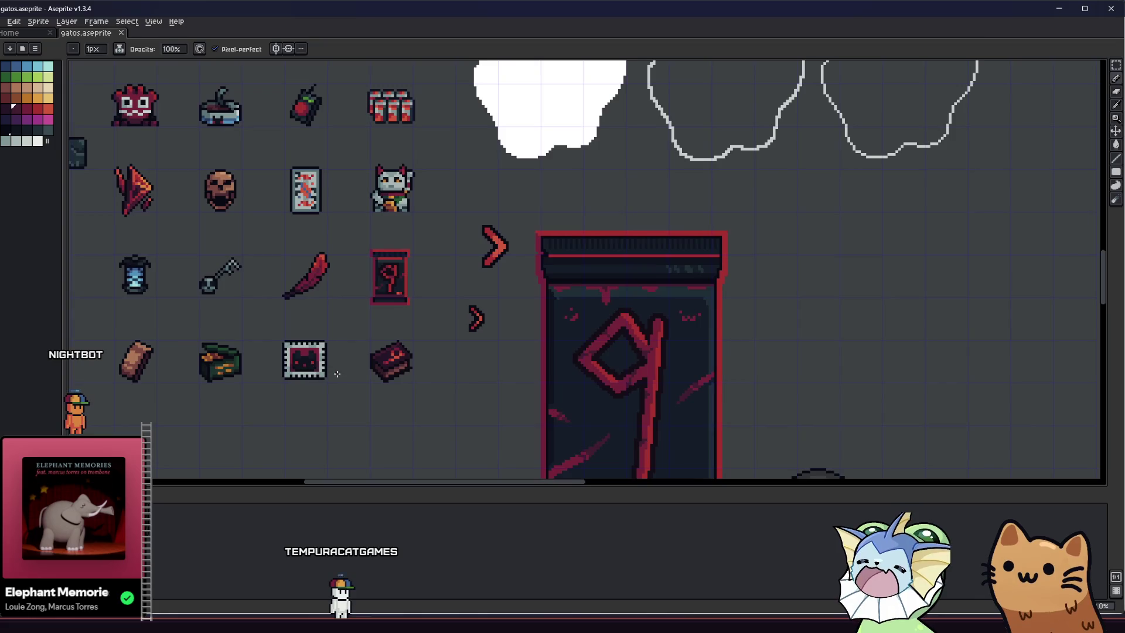
scroll(419, 360, up, 3)
key(i)
scroll(410, 352, down, 3)
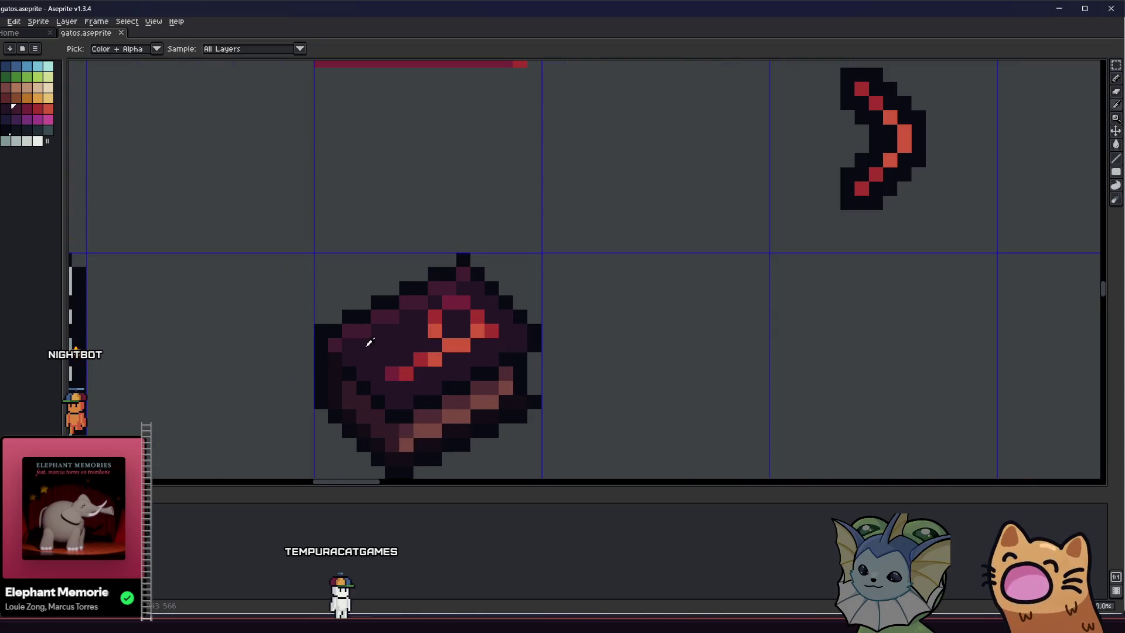
mouse_move(322, 349)
mouse_down()
mouse_move(379, 350)
mouse_move(422, 370)
mouse_up()
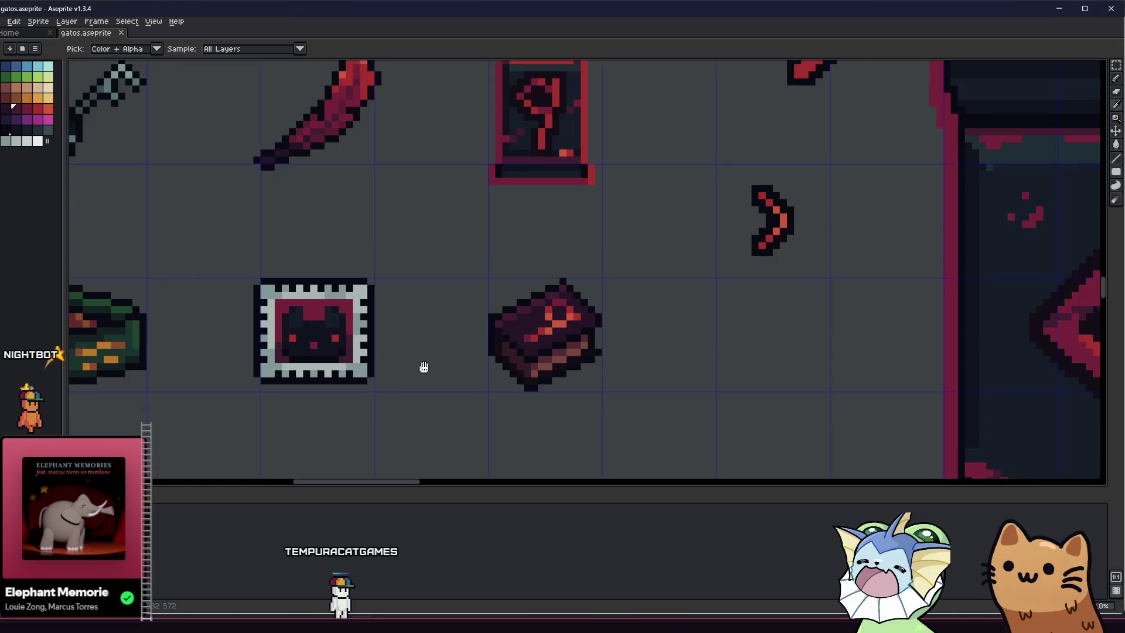
scroll(441, 361, up, 1)
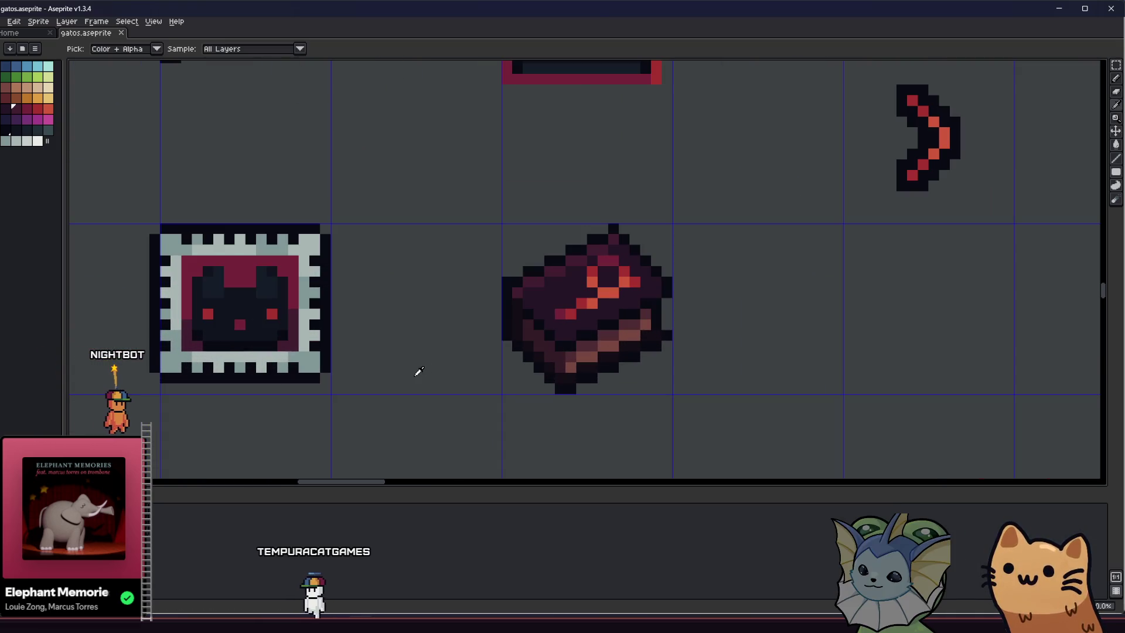
scroll(416, 372, down, 1)
mouse_move(379, 383)
mouse_down()
mouse_move(341, 375)
mouse_move(380, 373)
mouse_move(384, 393)
mouse_move(429, 397)
mouse_up()
scroll(384, 387, down, 1)
scroll(429, 397, up, 1)
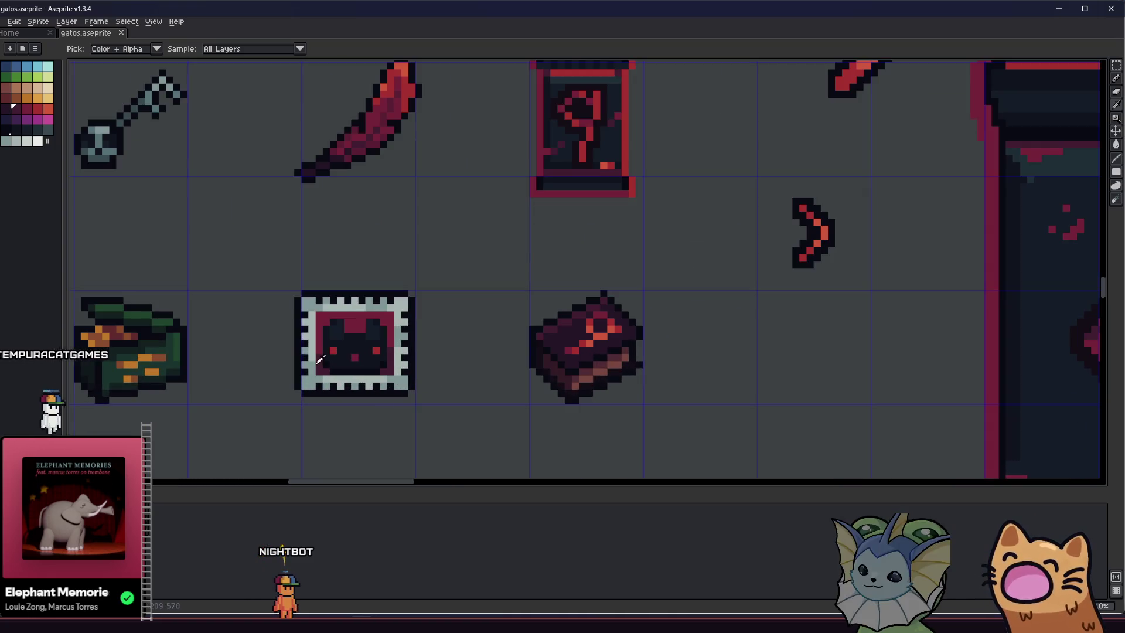
mouse_move(322, 321)
mouse_down()
mouse_move(452, 408)
mouse_move(243, 368)
mouse_up()
scroll(460, 442, down, 3)
scroll(433, 398, up, 2)
scroll(243, 368, up, 4)
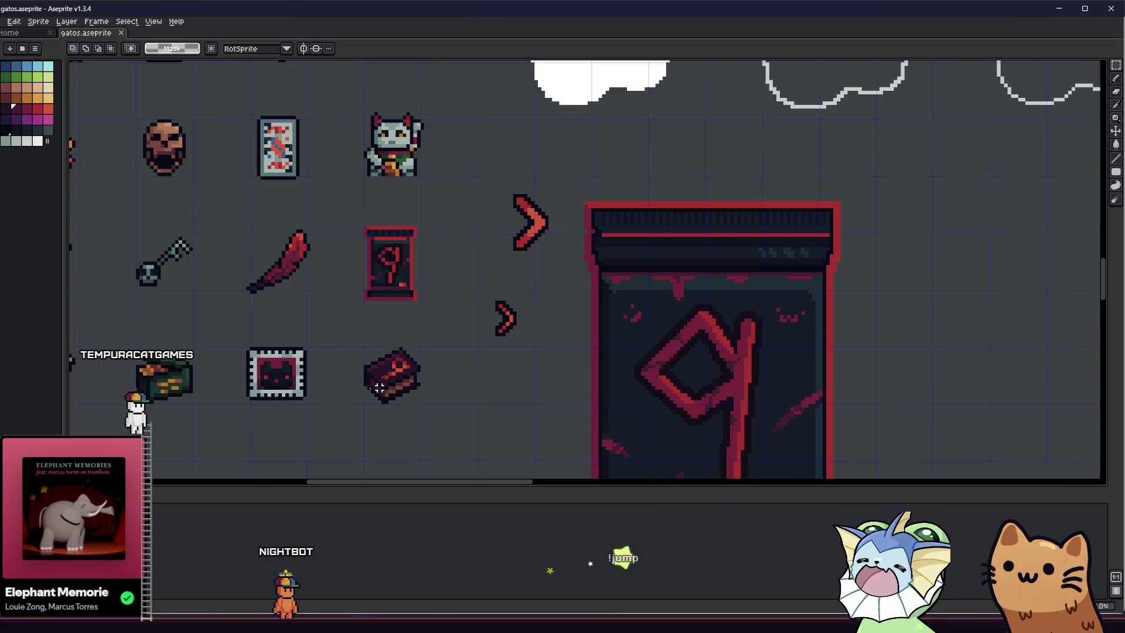
drag(310, 377, 276, 370)
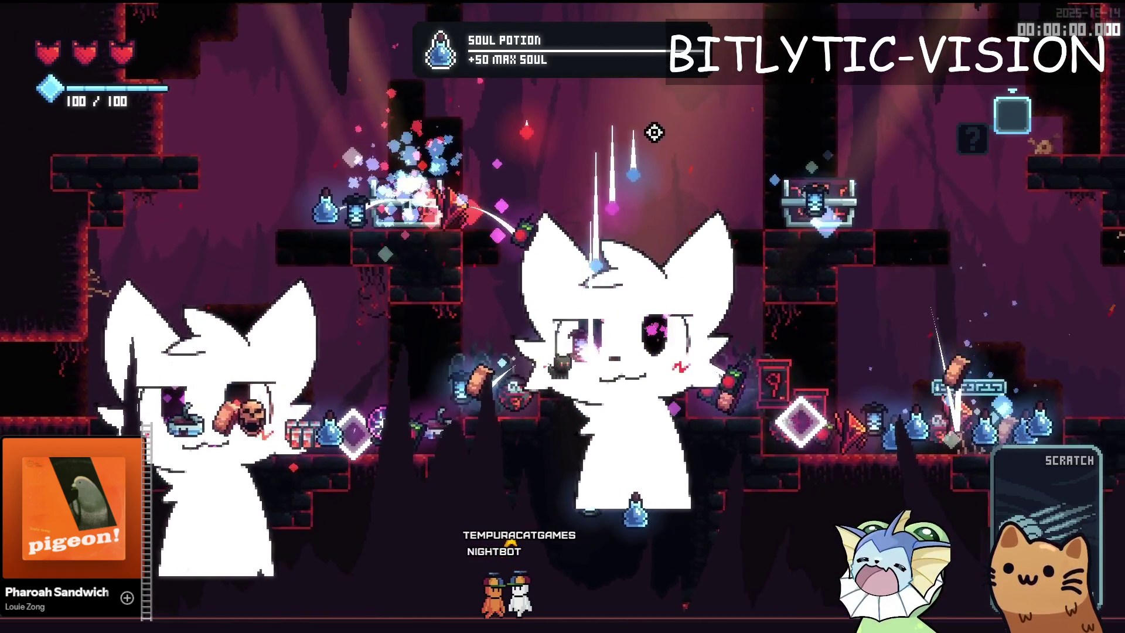
Stop the game and start editing the debug_1 input check on line 51
key(F8)
key(Left)
Change the debug_1 check to is_action_pressed and start a linear_velocity line for drops
key(BackSpace)
key(BackSpace)
key(BackSpace)
text(pressed)
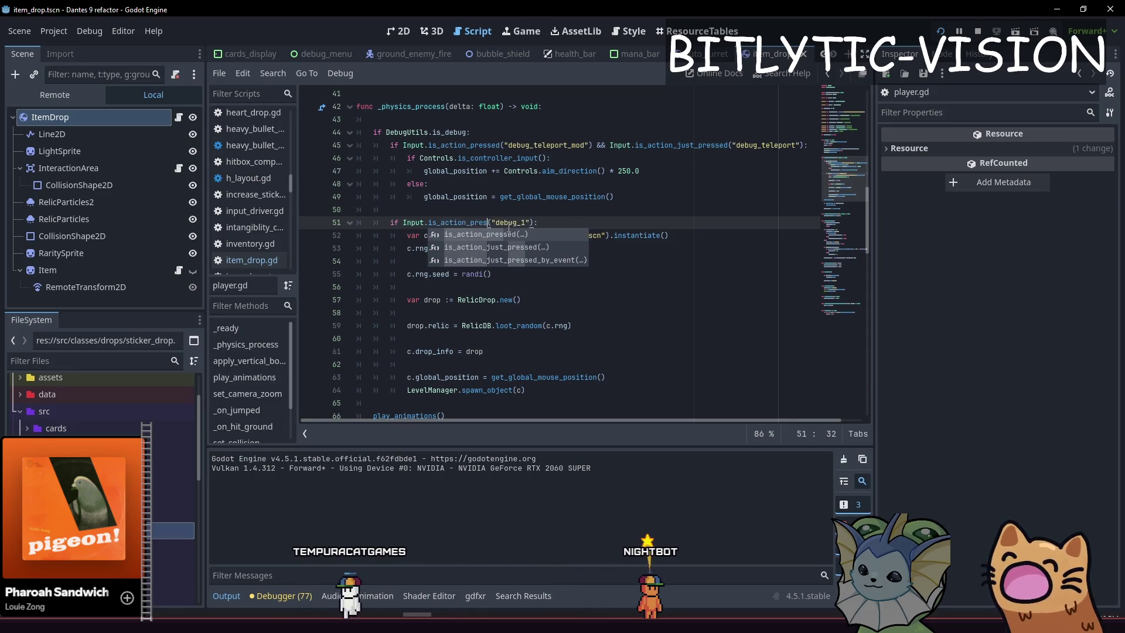
click(620, 342)
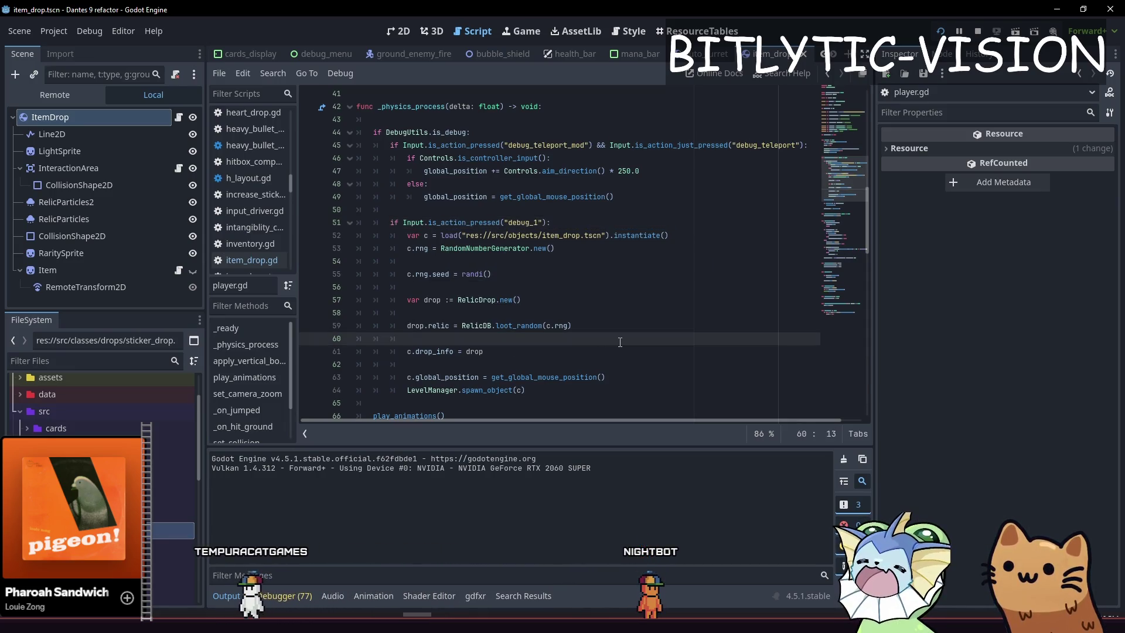
key(Down)
key(Down)
key(Return)
key(Return)
key(Up)
text(c.)
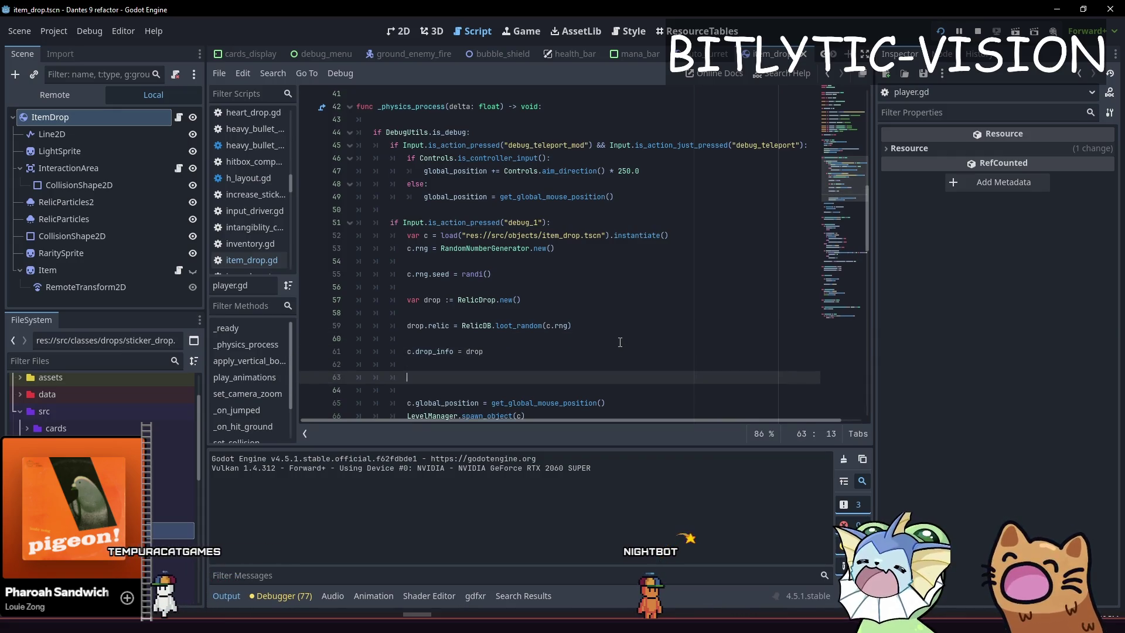
key(BackSpace)
text(linear)
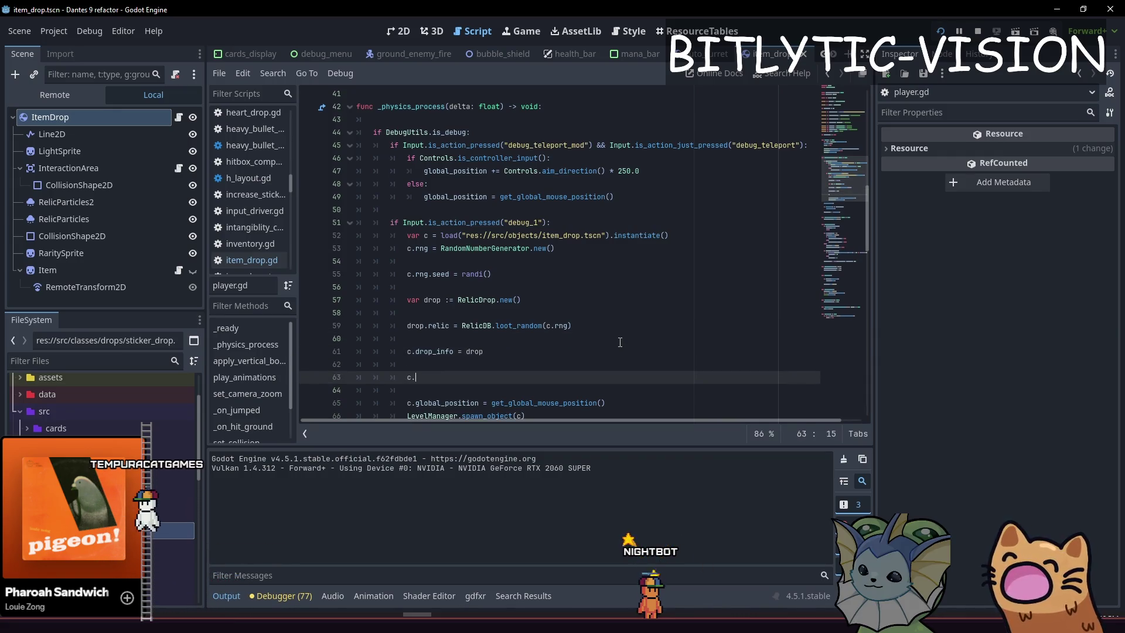
Set the drop velocity to Vector2.RIGHT.rotated(randf_range(...)) * 500.0 on line 63
key(BackSpace)
key(BackSpace)
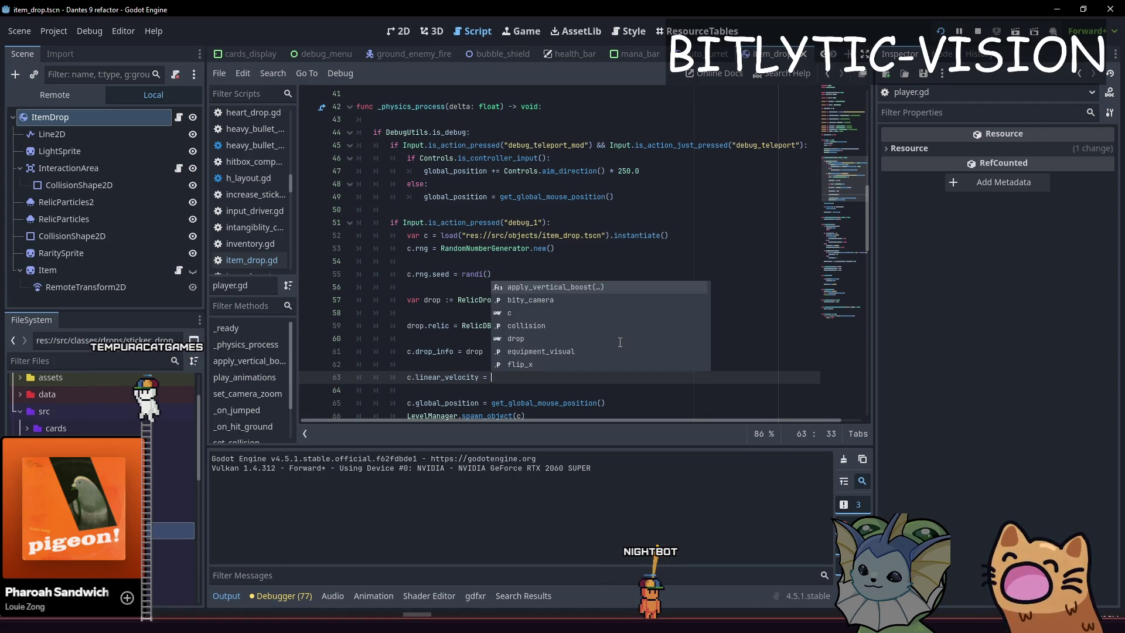
text(Vecvtor2.RIGHT * 100.0)
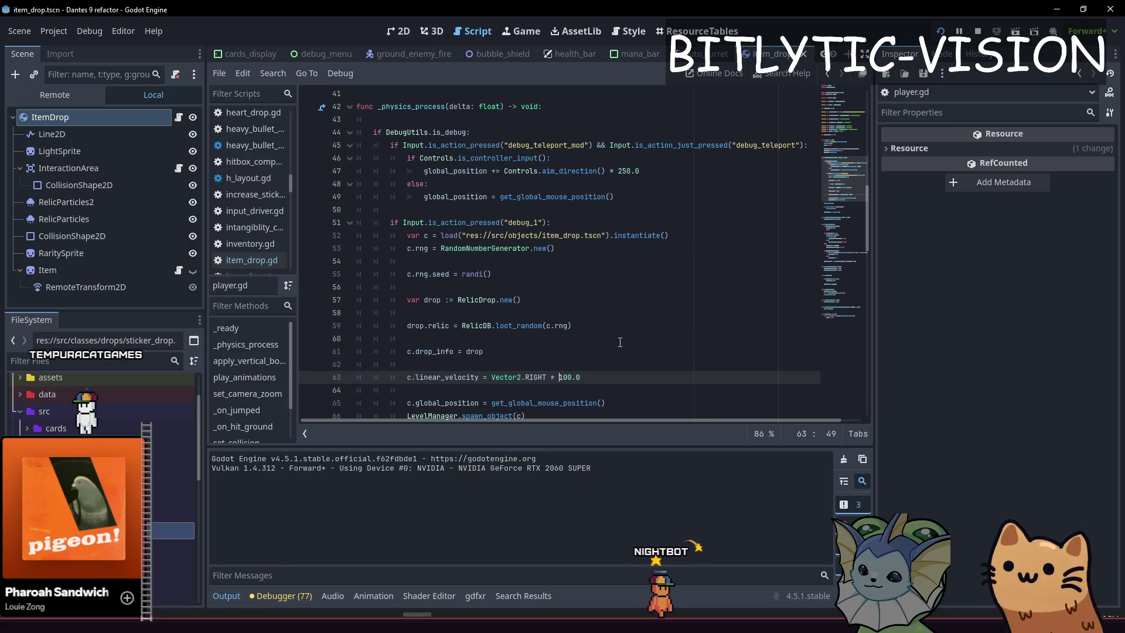
key(BackSpace)
text(.rotate)
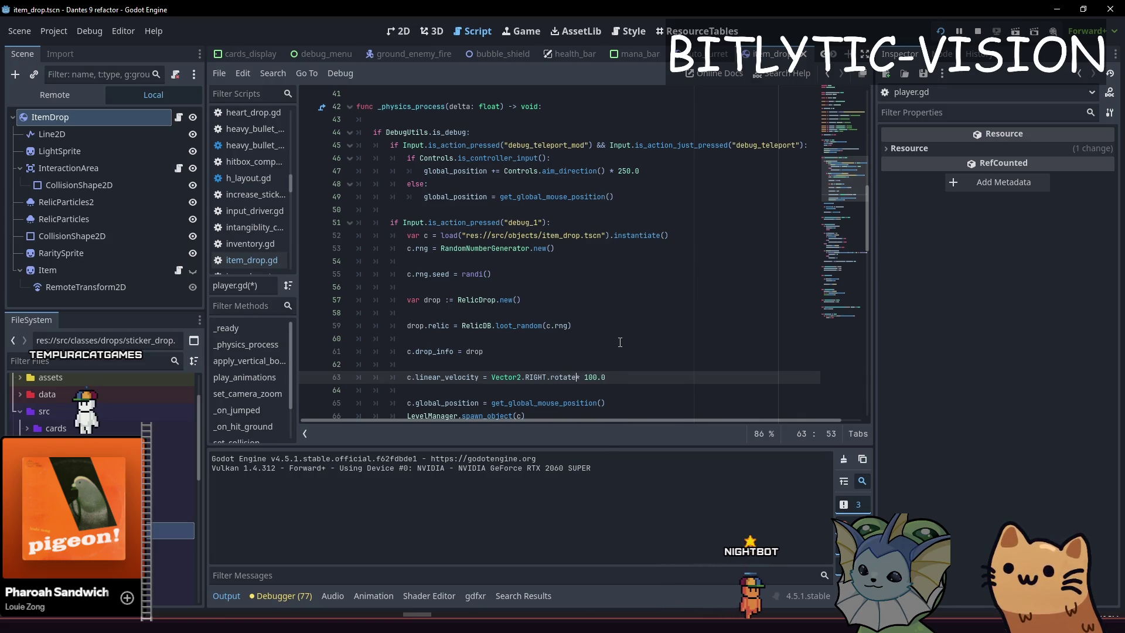
text(df_)
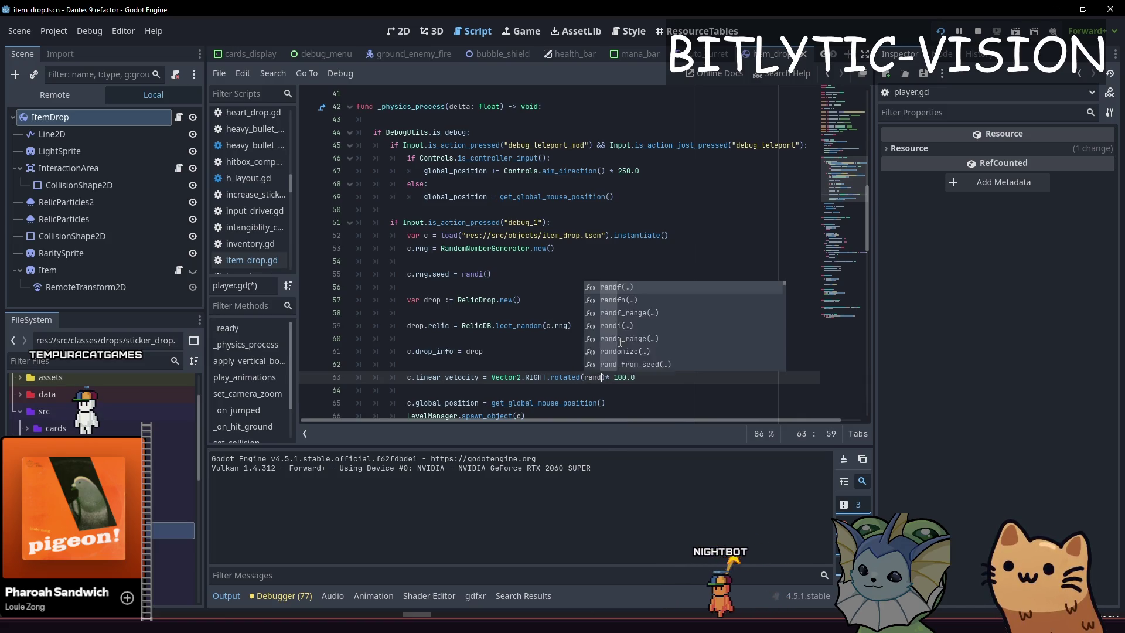
text(()
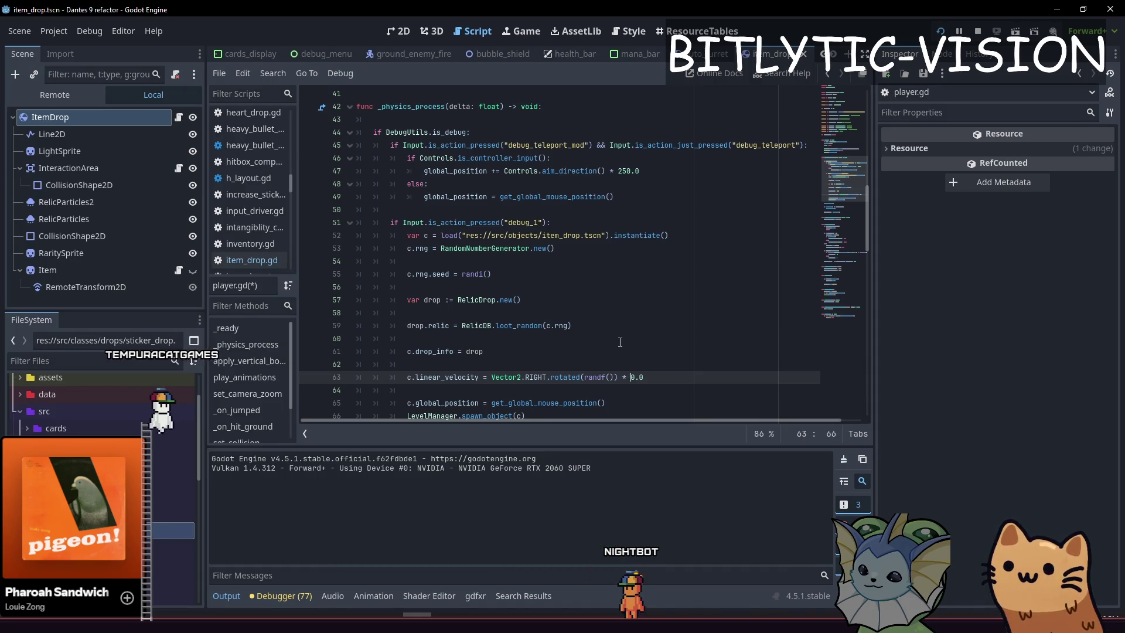
Run the game repeatedly to test the spread of spawned debug item drops
key(F5)
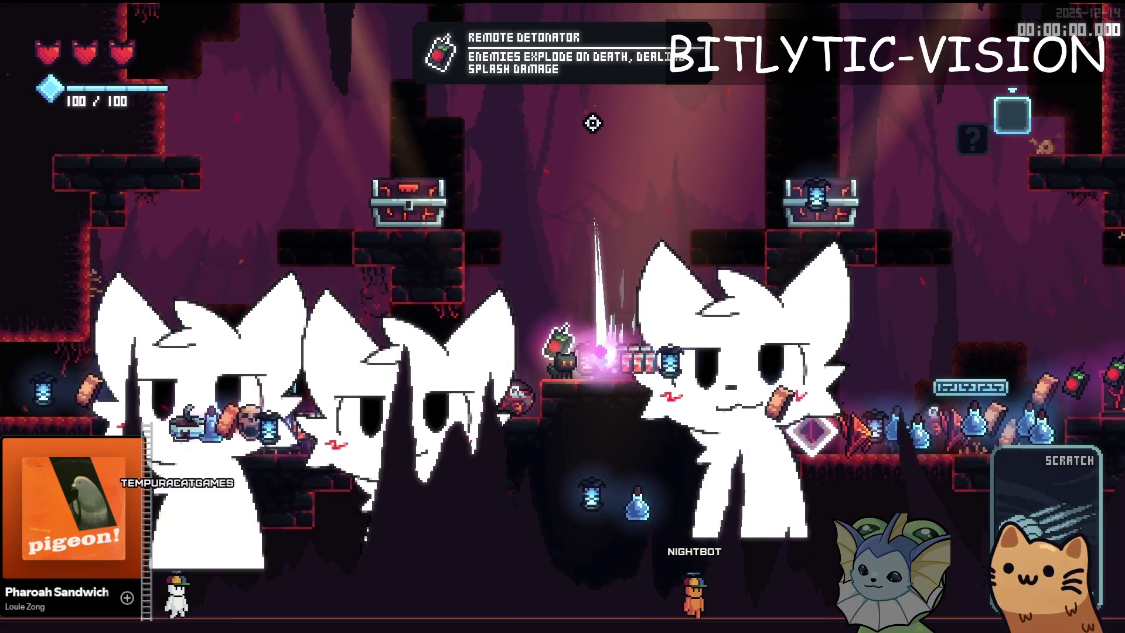
key(F8)
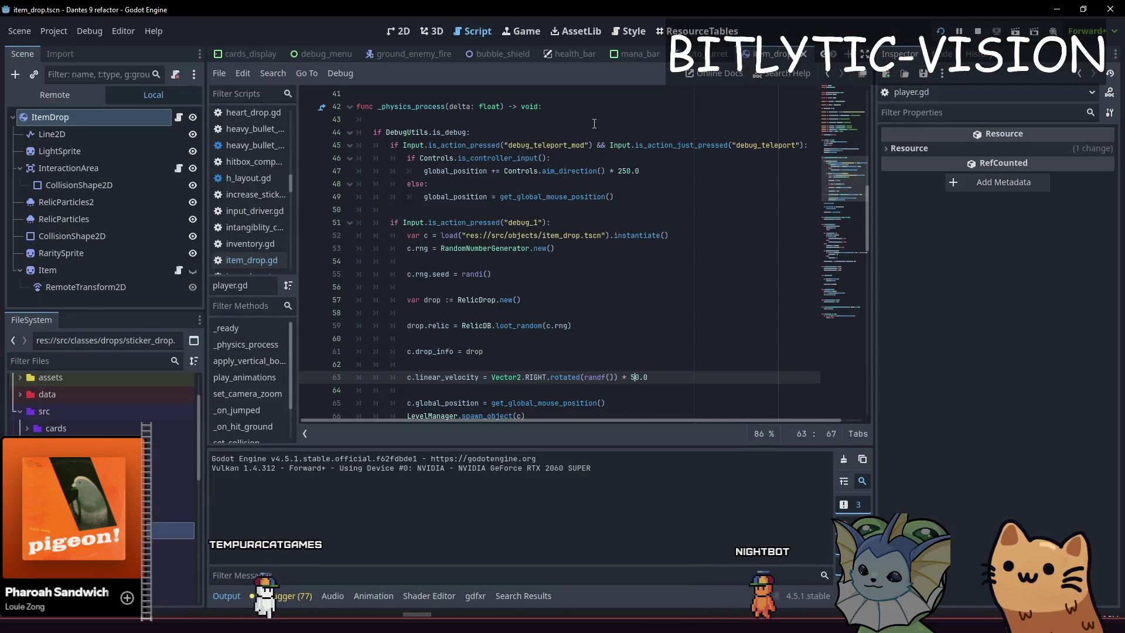
key(F5)
click(590, 118)
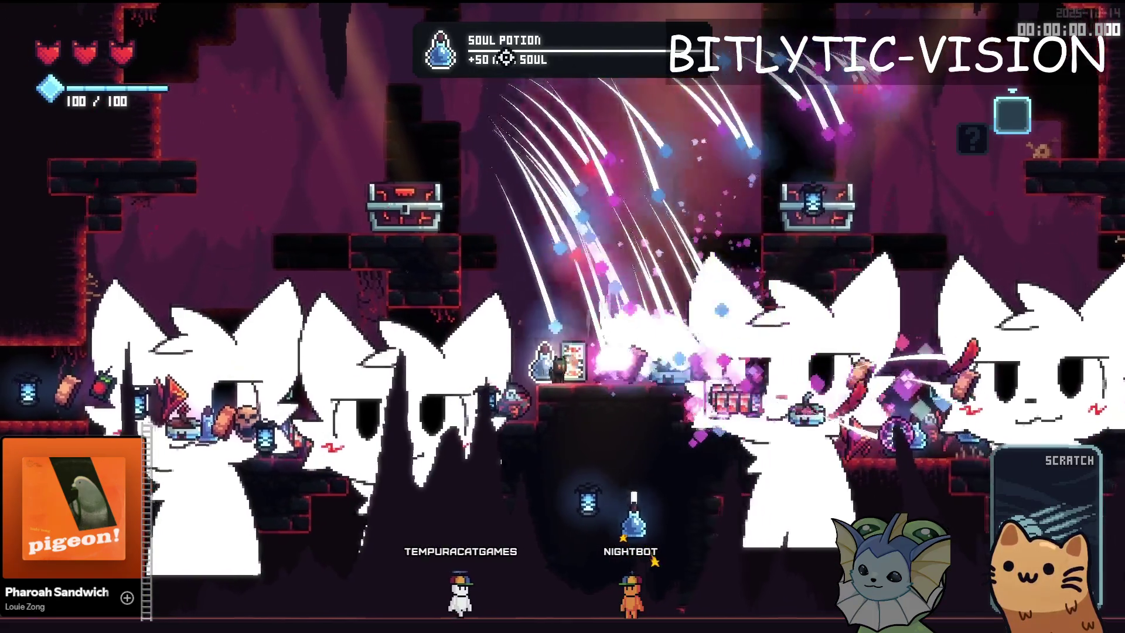
key(F8)
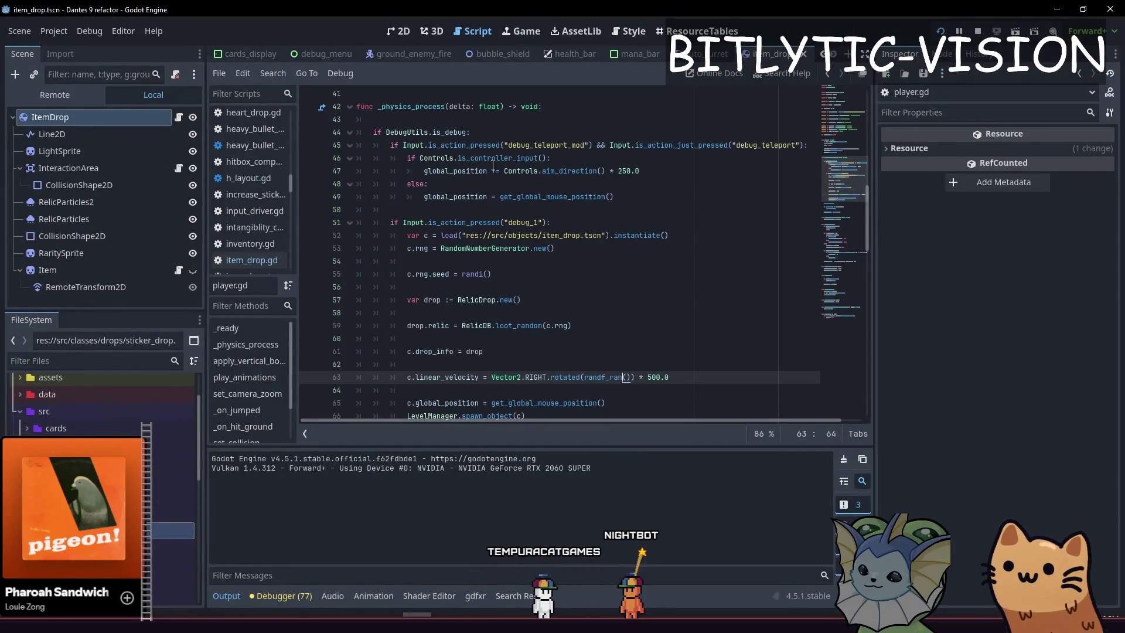
key(F5)
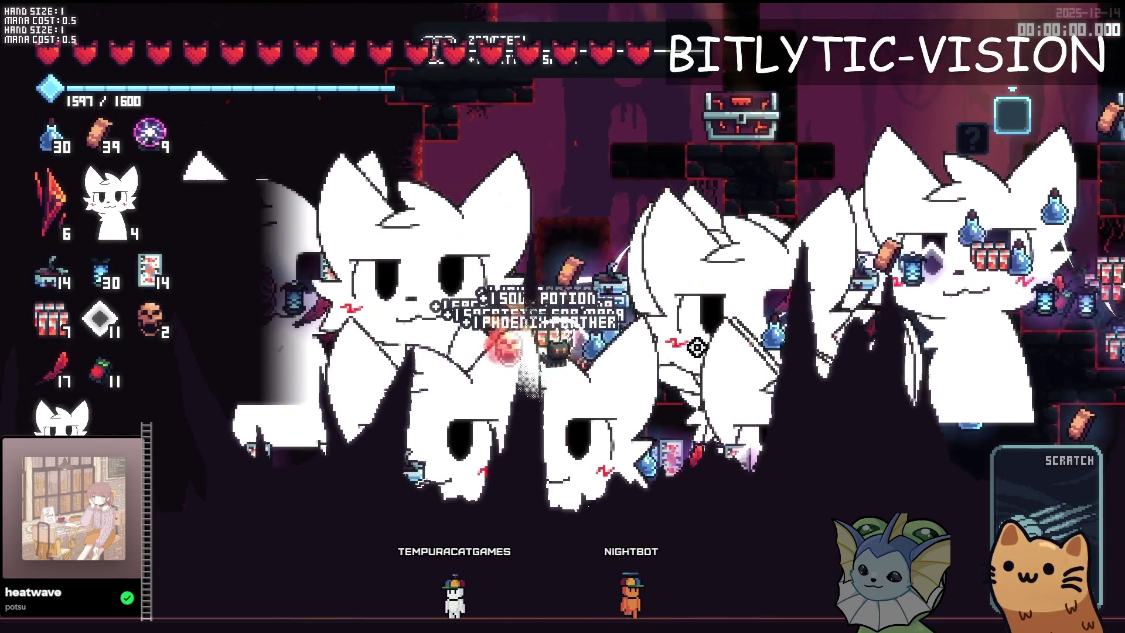
Bind a second key to Interact in the System > Keyboard settings
key(Escape)
click(682, 46)
click(603, 100)
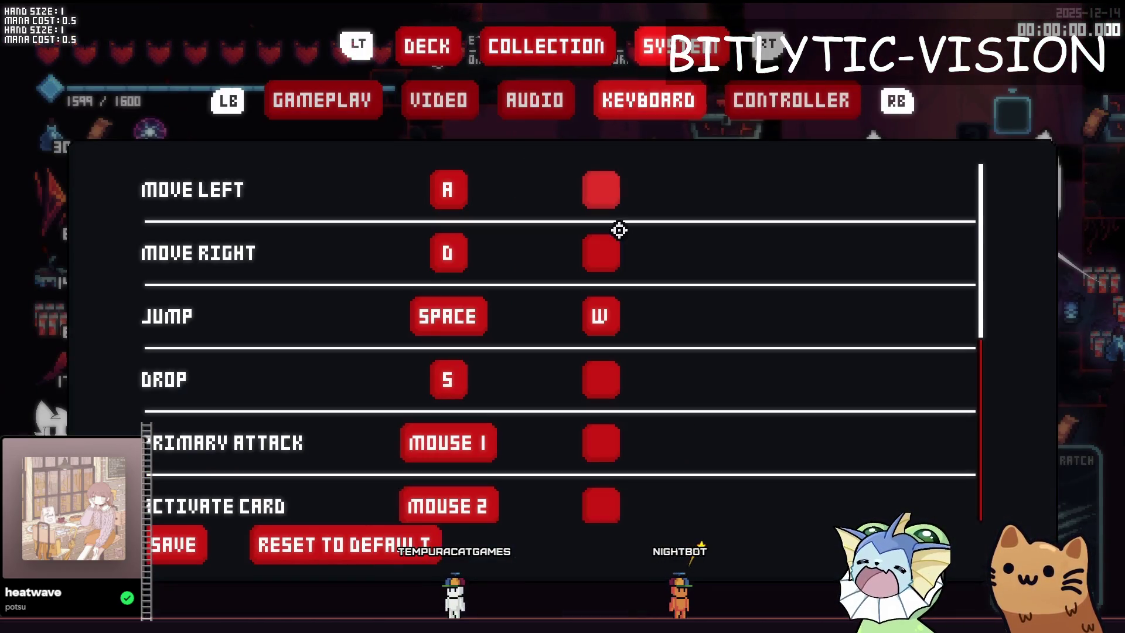
scroll(668, 387, down, 6)
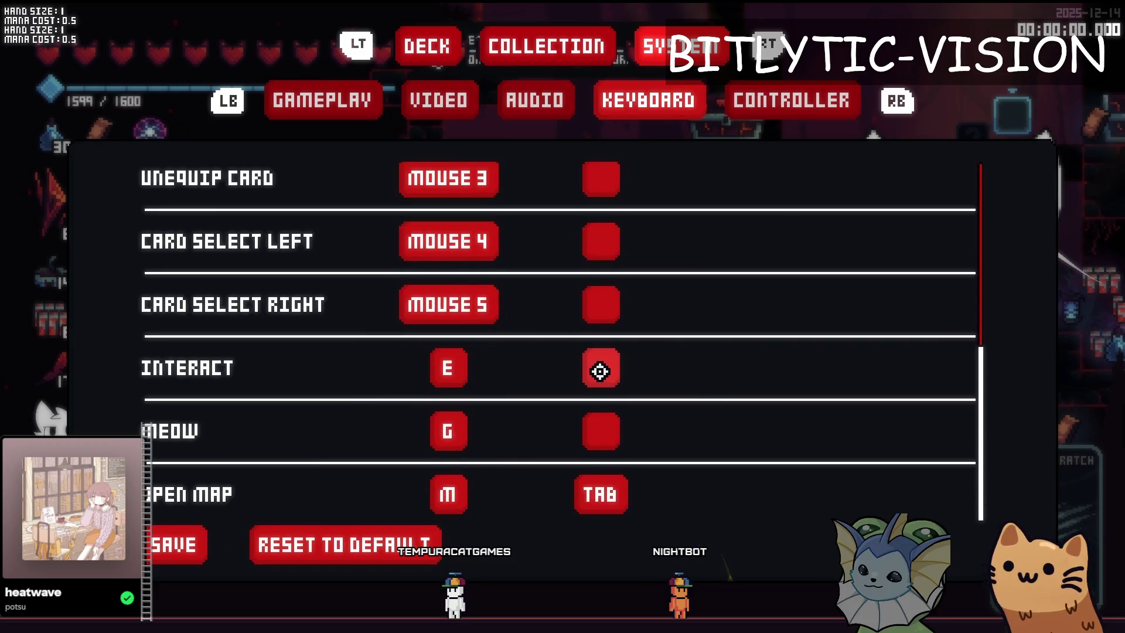
click(600, 371)
key(Escape)
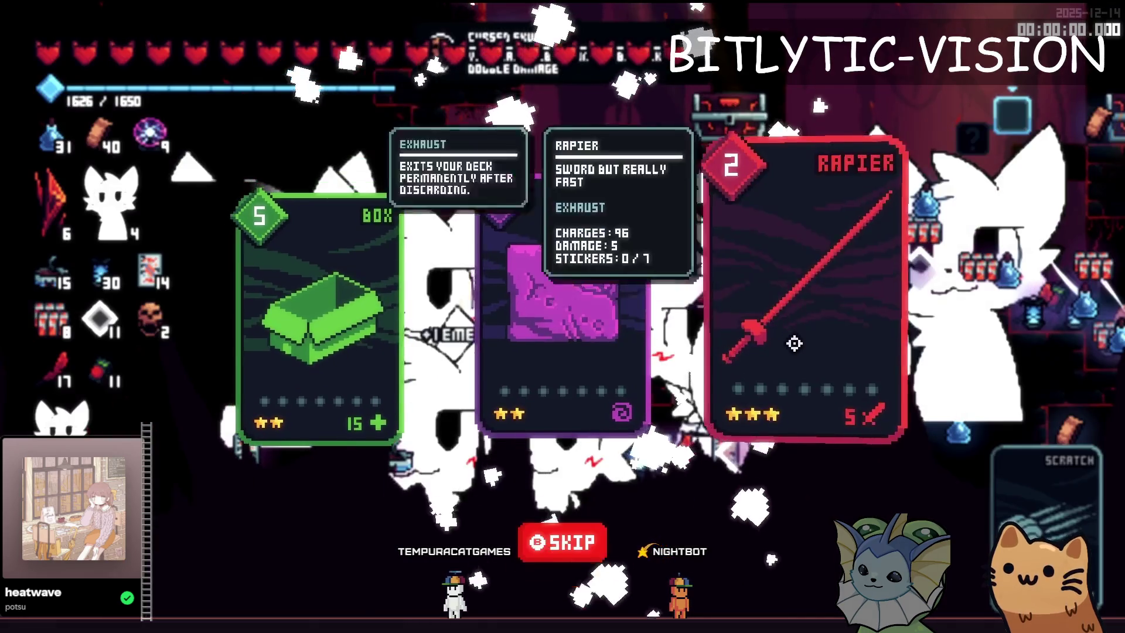
Take the Meow 36 card, teleport to another room via the debug menu, and attack its enemies
click(710, 357)
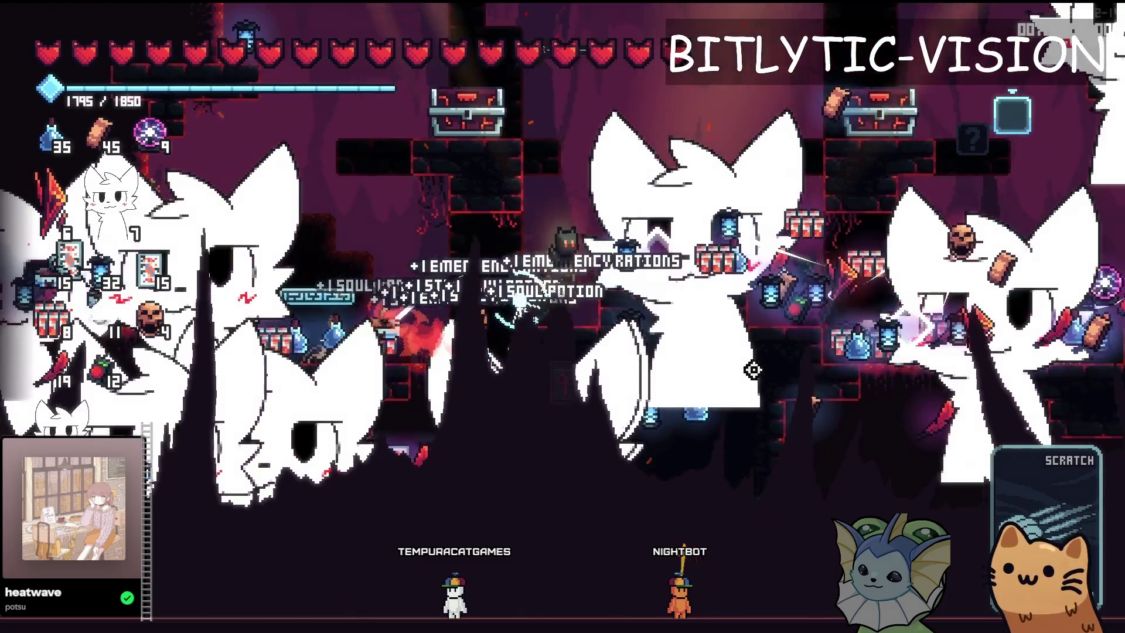
key(Return)
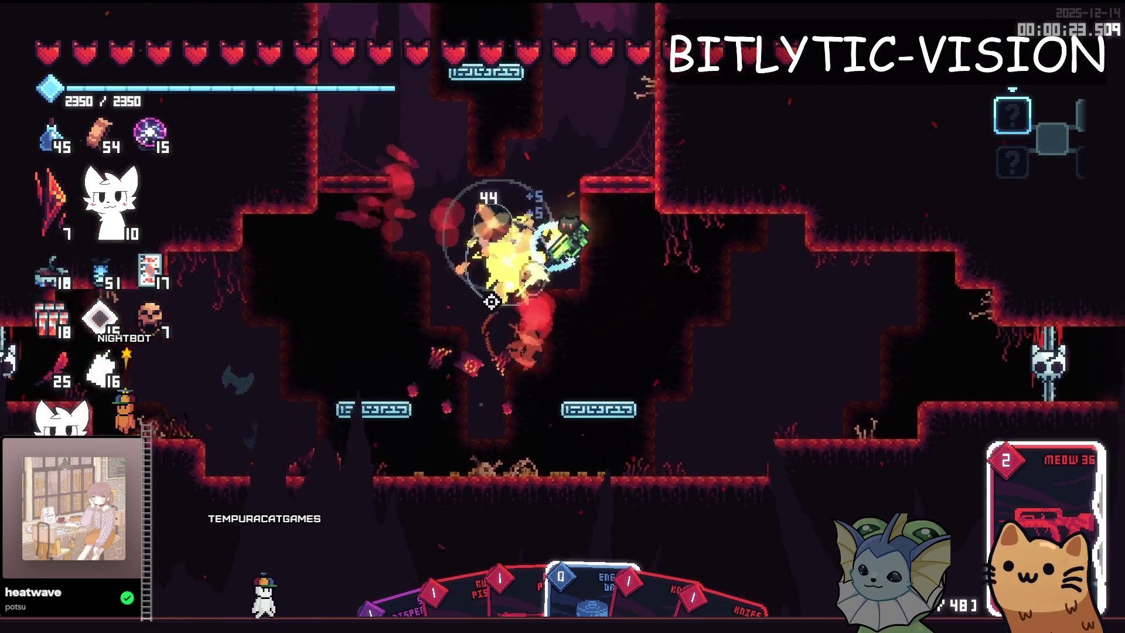
key(F1)
scroll(161, 358, down, 5)
click(151, 252)
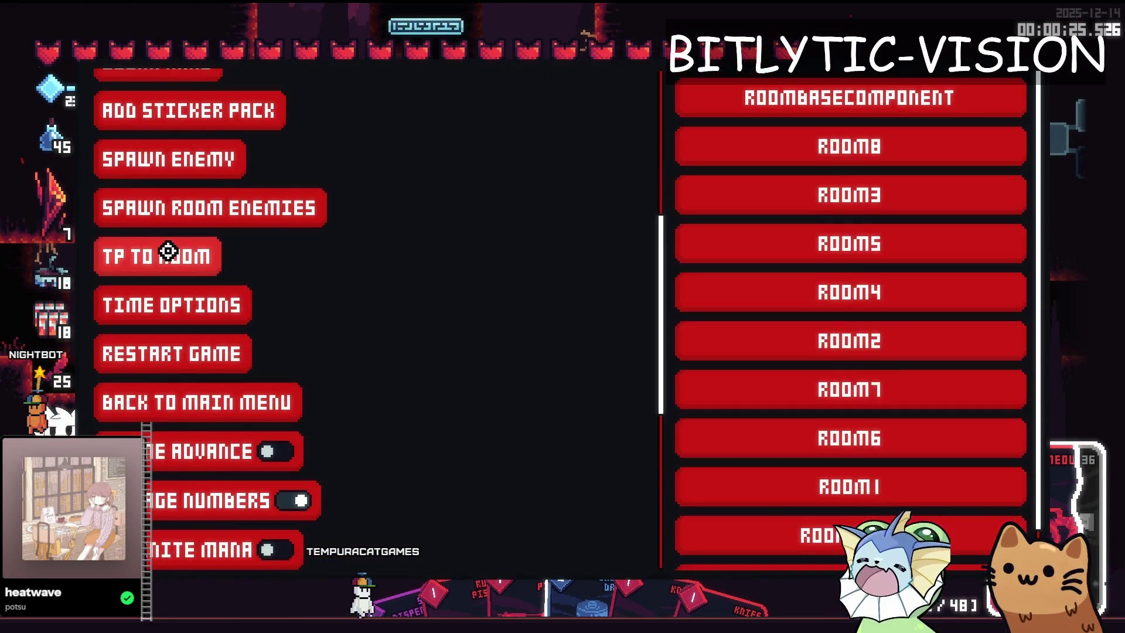
scroll(820, 375, down, 1)
click(827, 510)
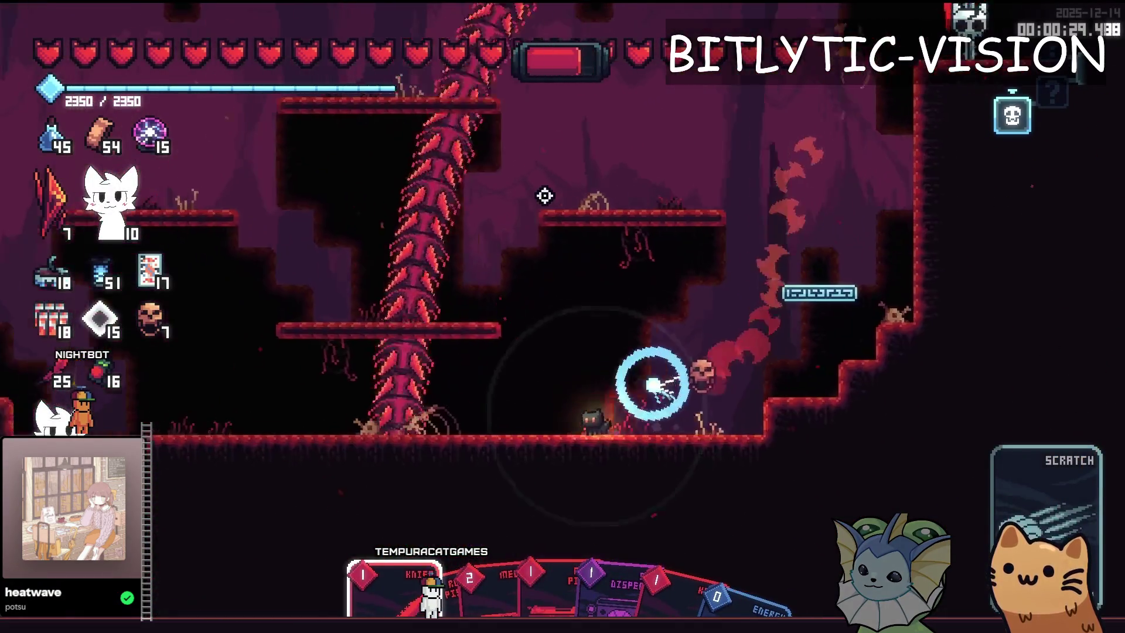
click(653, 238)
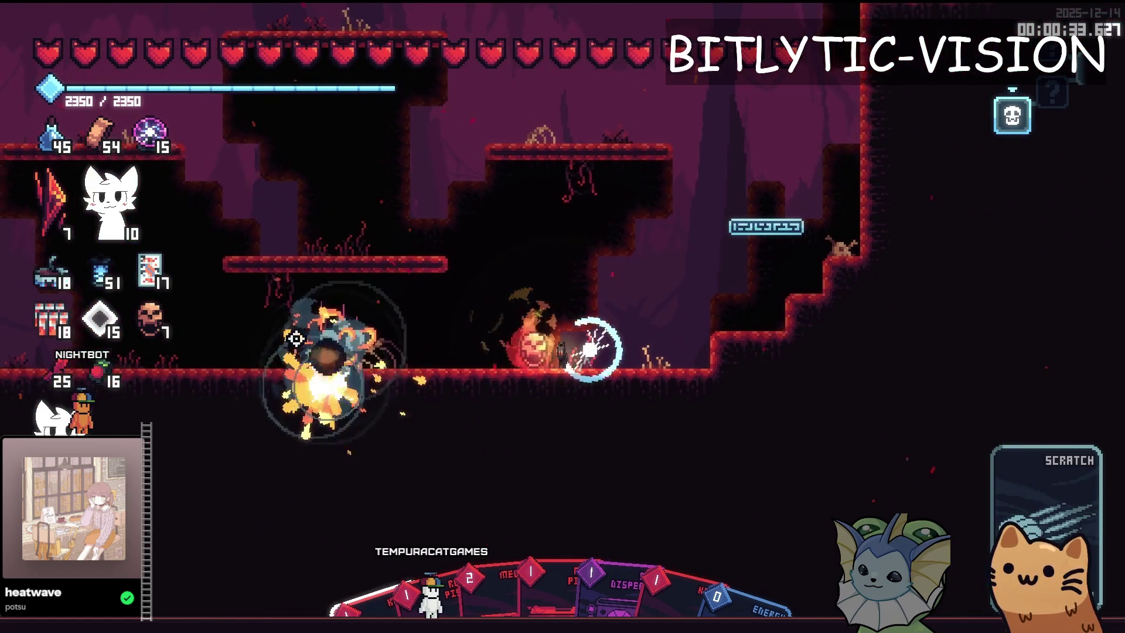
key(alt+Tab)
Enlarge the Debugger Errors list to read the 'Offset is non-finite' errors, then relaunch the game
click(557, 351)
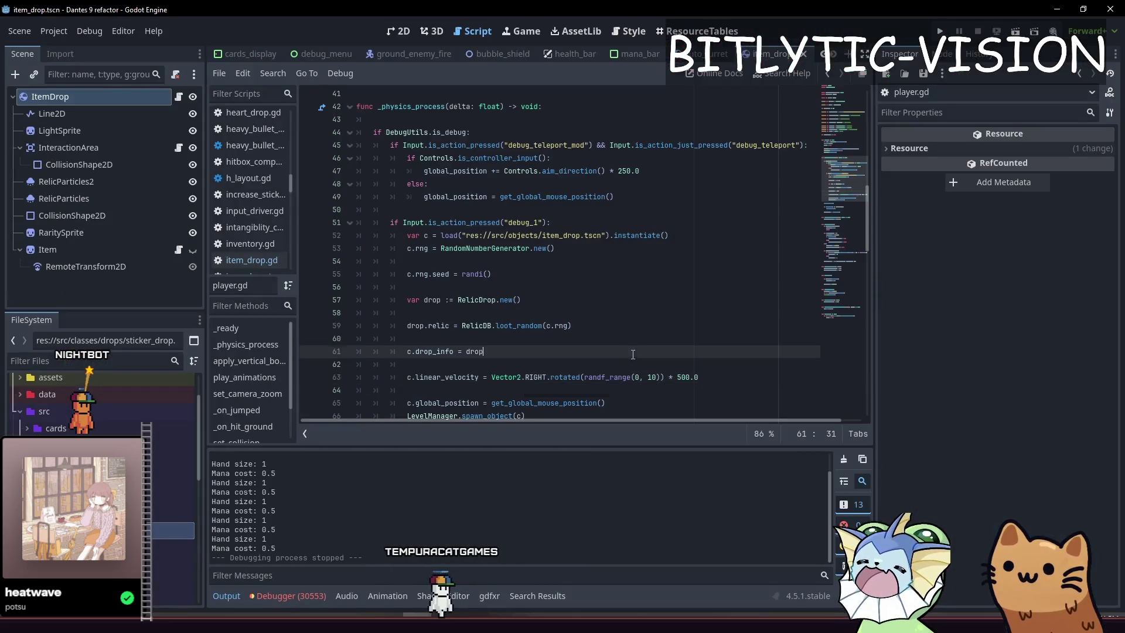
click(291, 596)
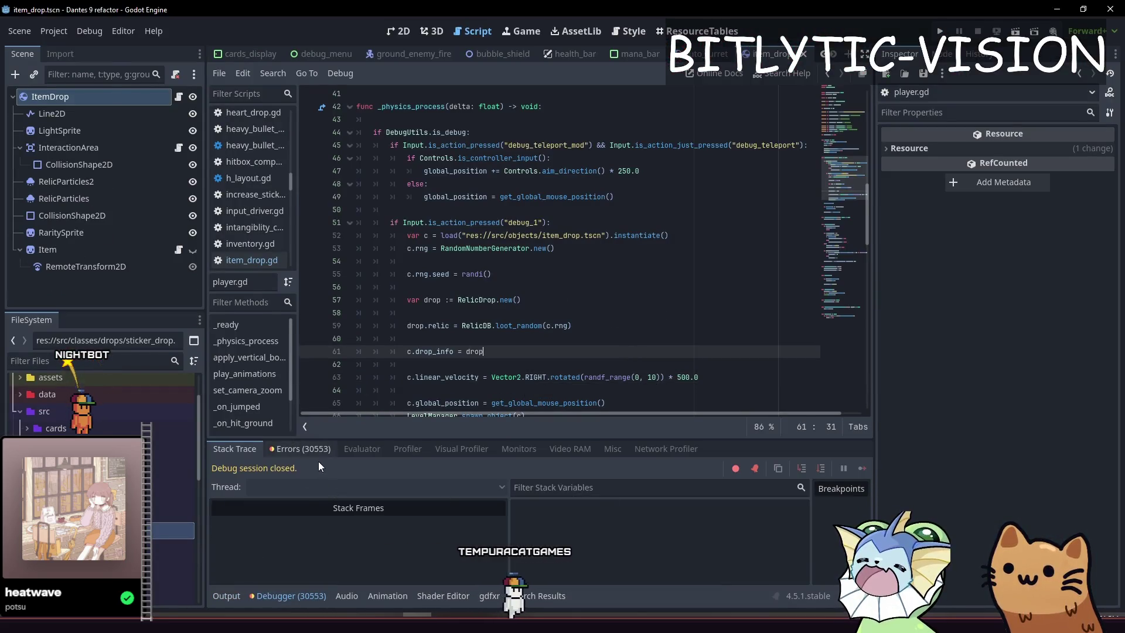
click(320, 451)
drag(869, 485, 868, 580)
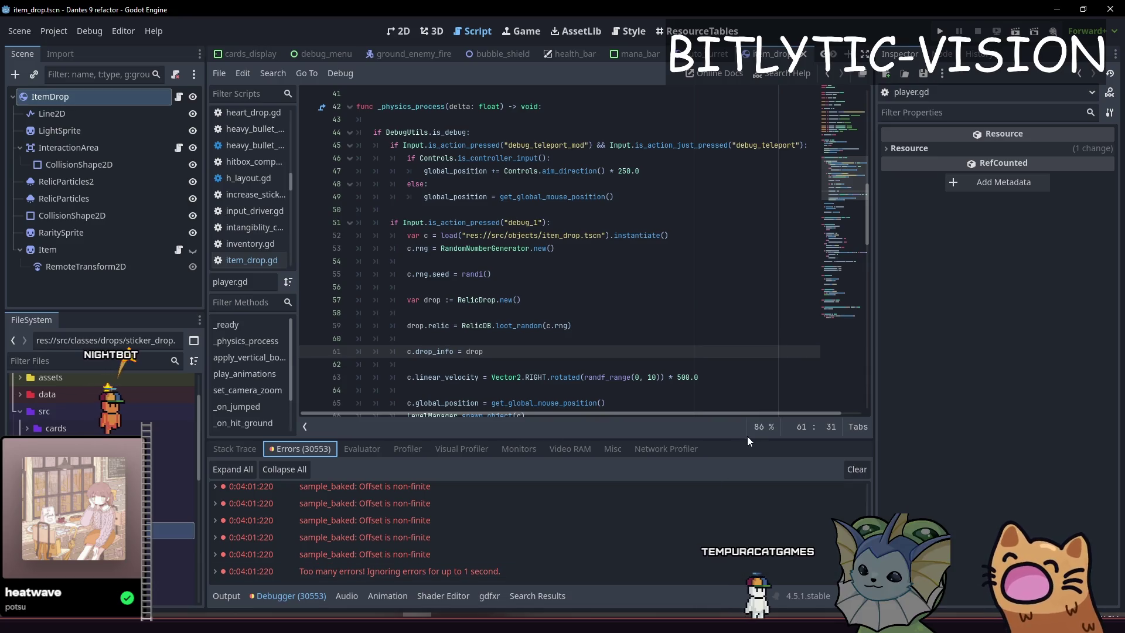
drag(733, 438, 710, 252)
key(F5)
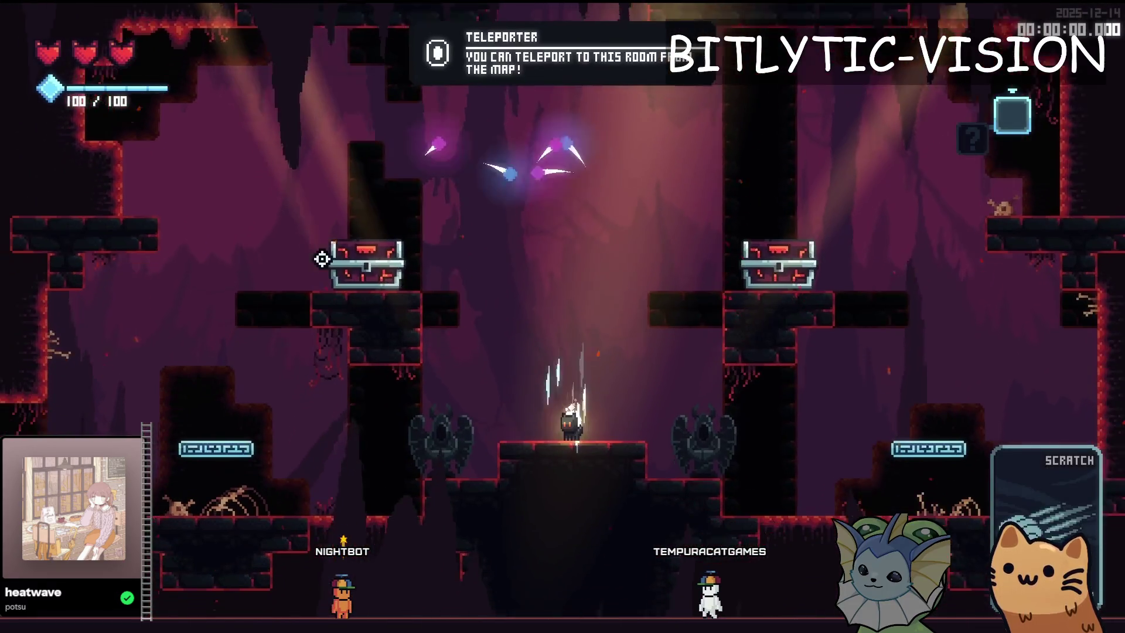
Relaunch the game, spawn a burst of item drops, and review the keyboard bindings
key(F8)
key(alt+Tab)
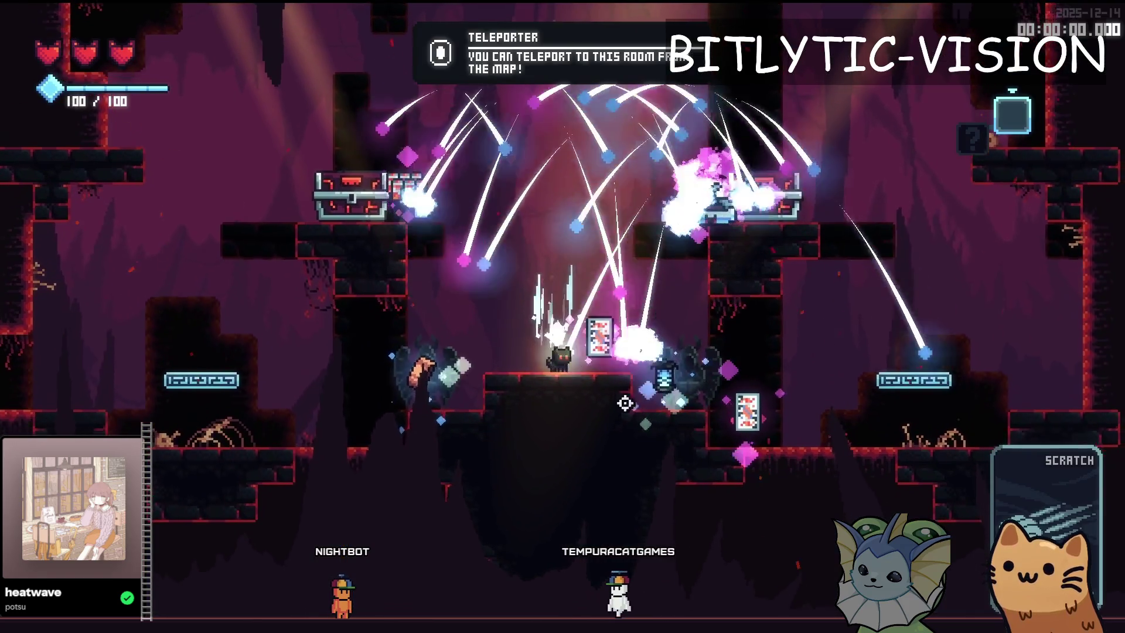
key(alt+Tab)
key(alt+Tab)
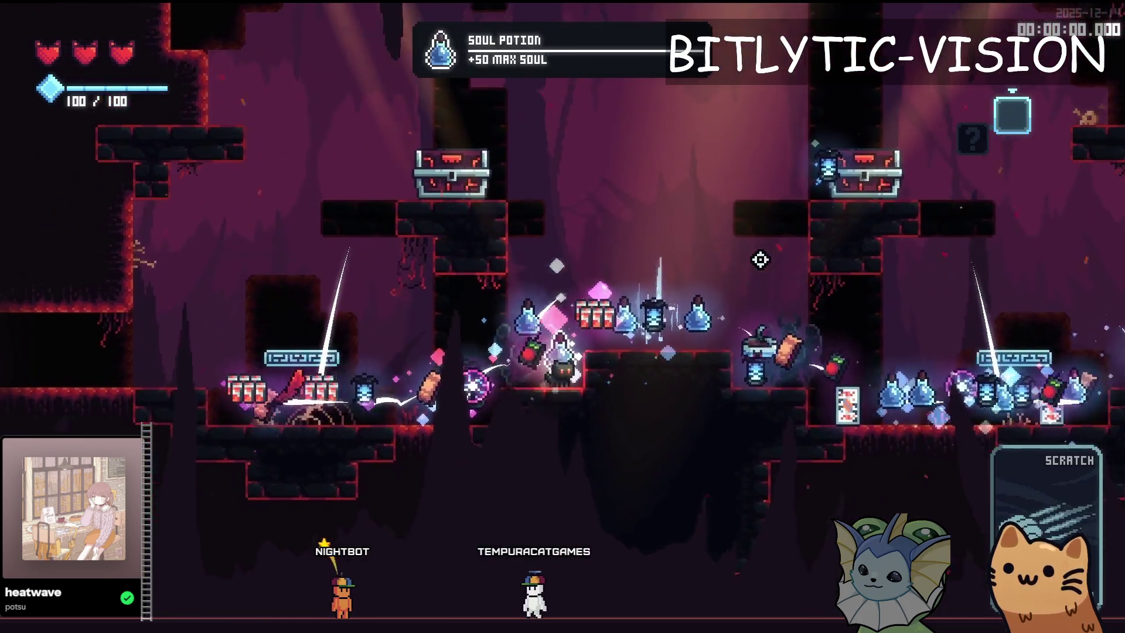
key(Escape)
click(680, 45)
click(571, 99)
click(648, 100)
scroll(602, 393, down, 6)
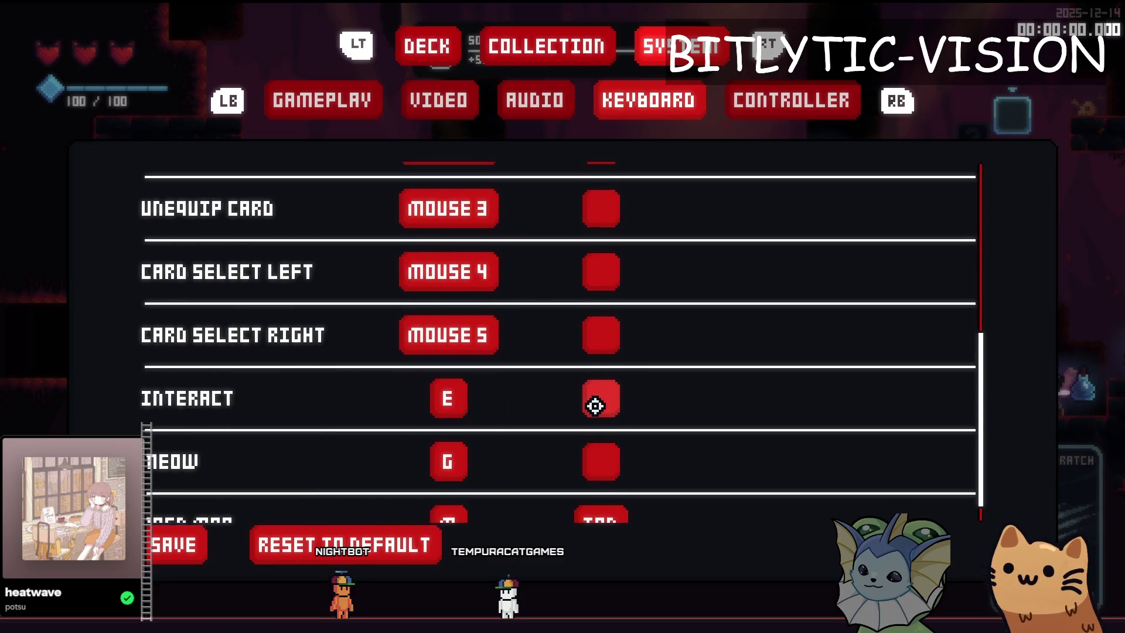
key(Escape)
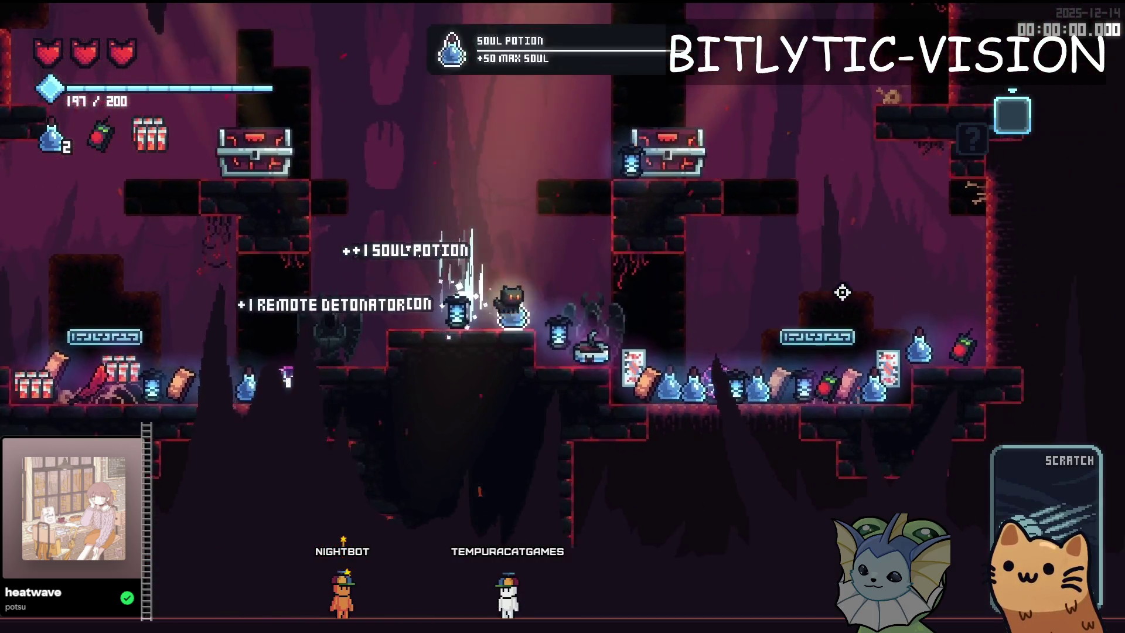
Teleport between rooms and spawn several batches of debug item drops, collecting them
key(alt+Tab)
key(alt+Tab)
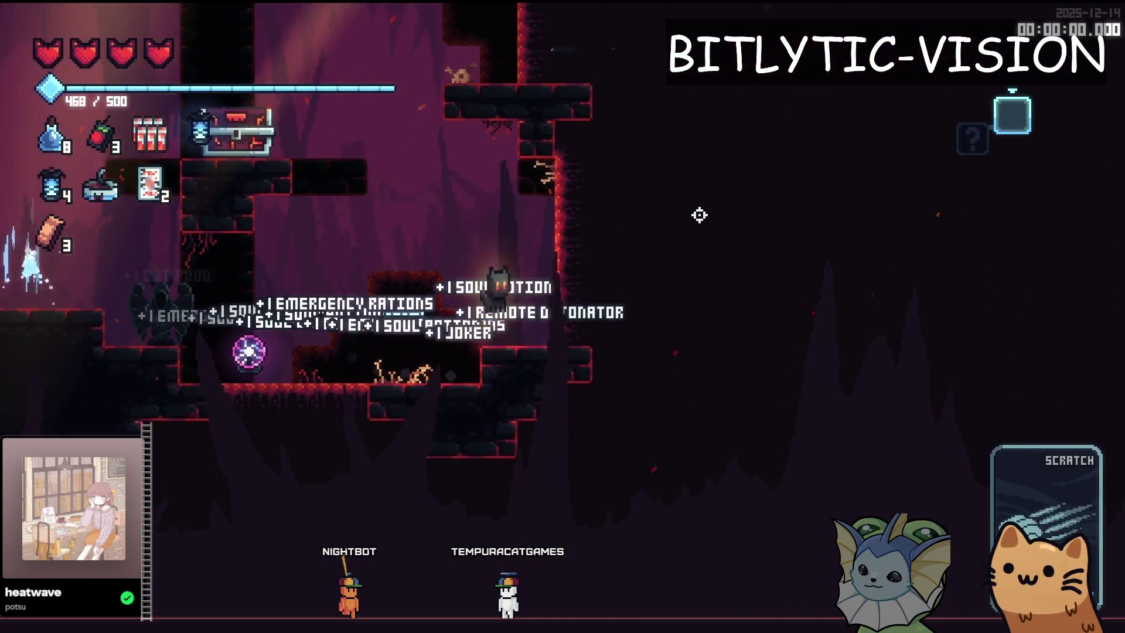
key(alt+Tab)
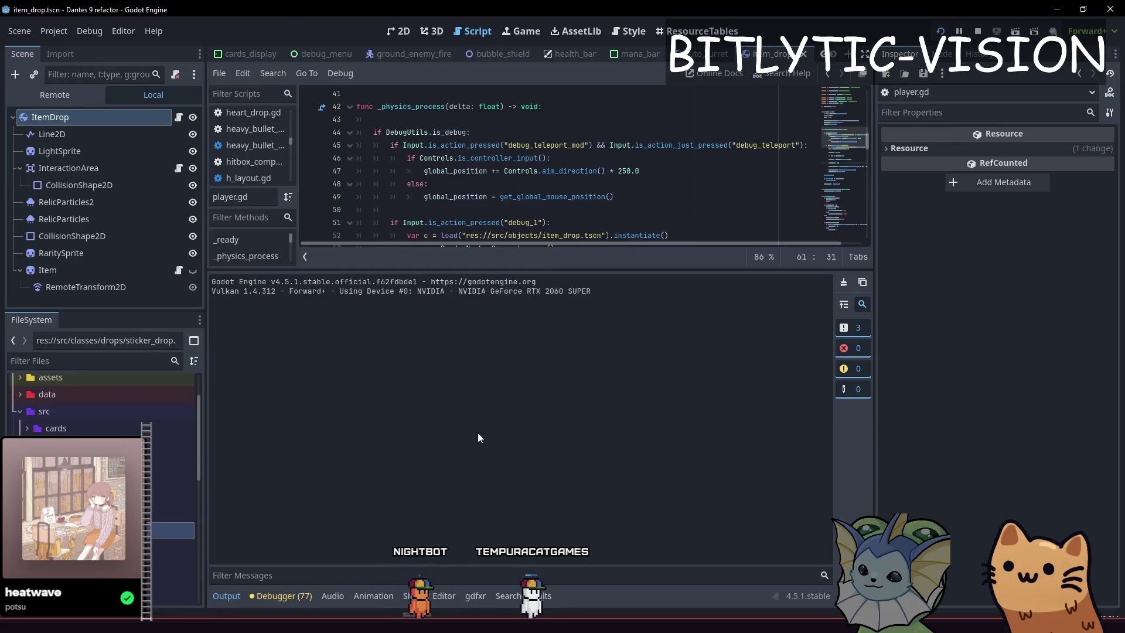
key(alt+Tab)
key(a)
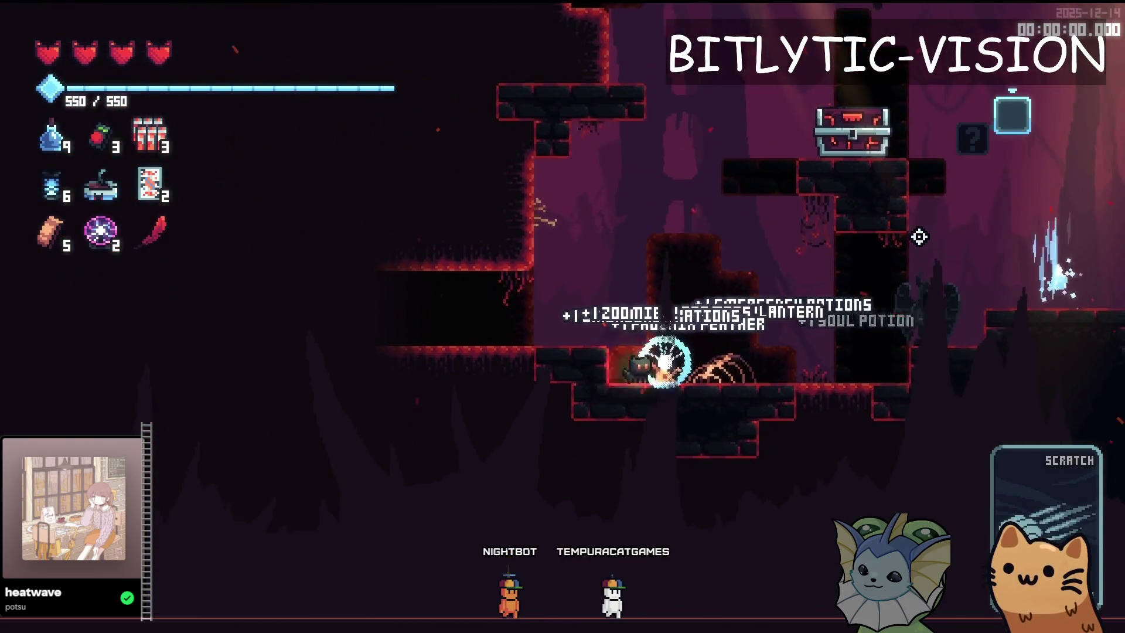
key(alt+Tab)
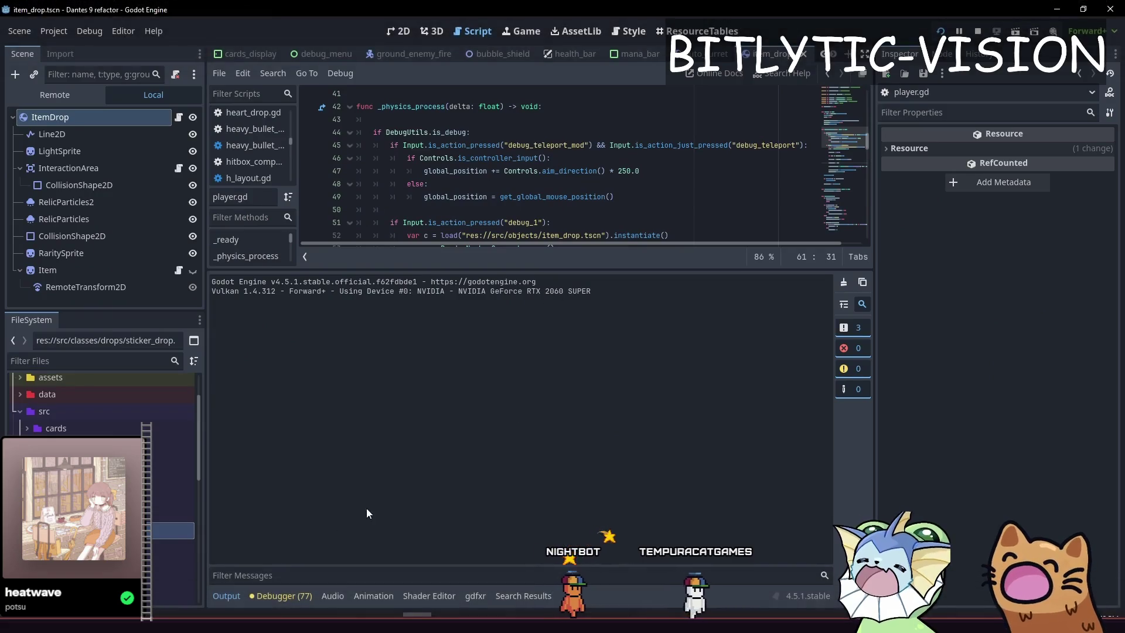
key(alt+Tab)
key(alt+Tab)
key(alt+Tab)
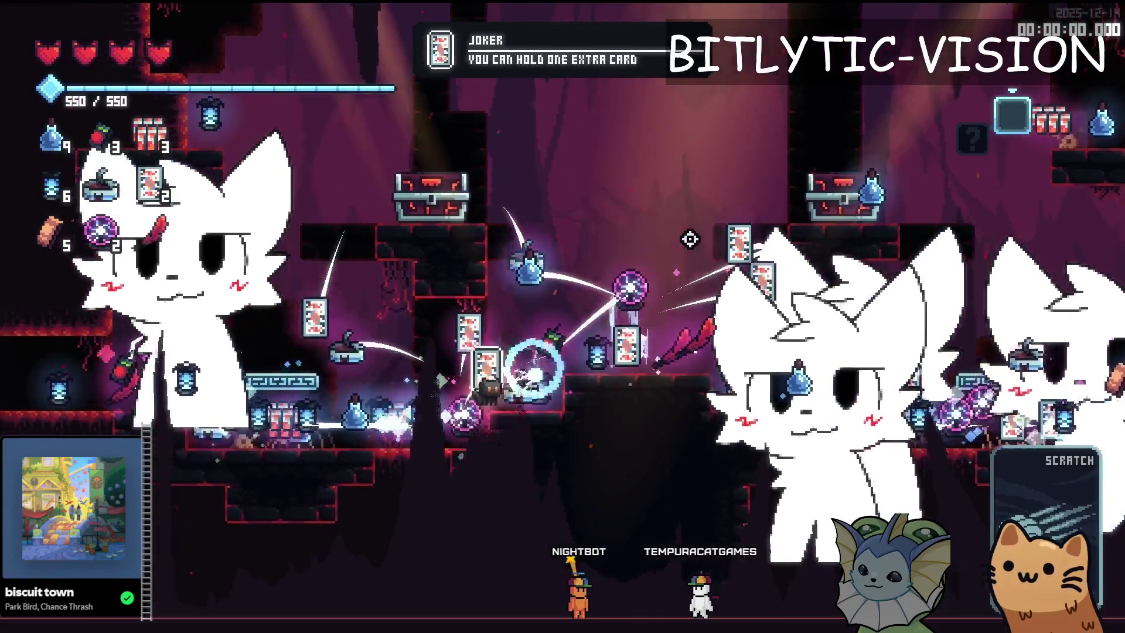
key(alt+Tab)
key(alt+Tab)
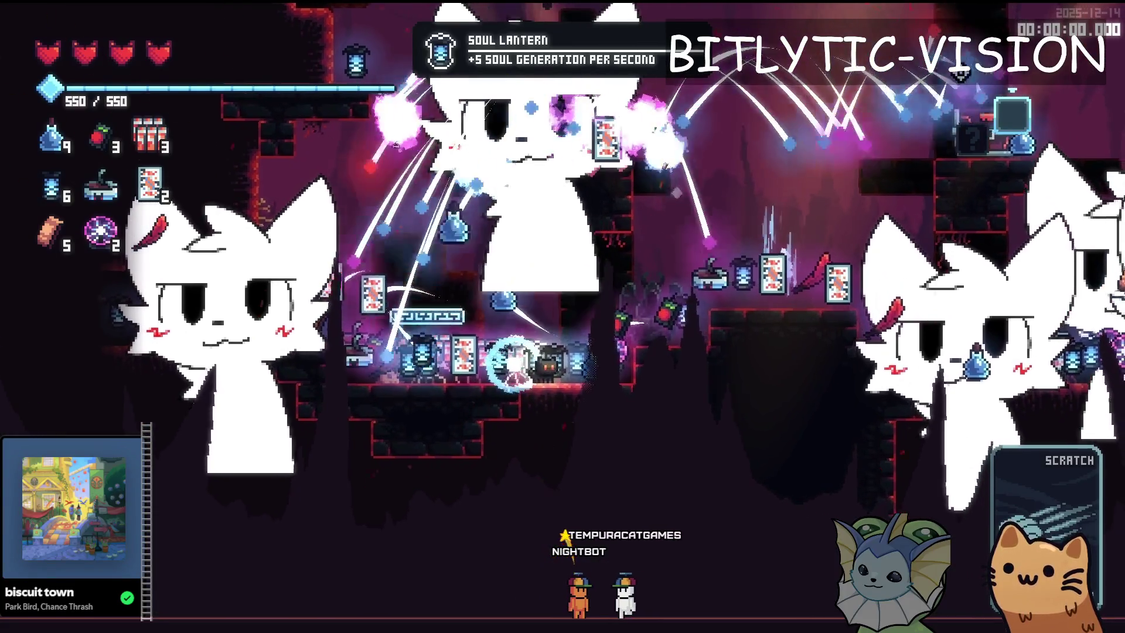
key(alt+Tab)
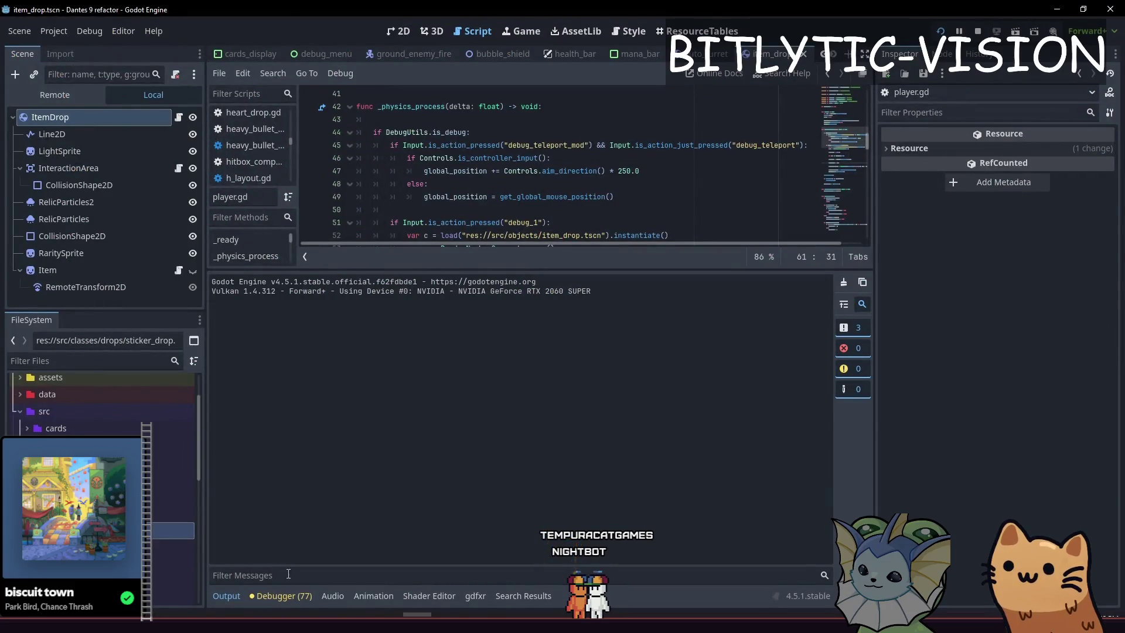
key(alt+Tab)
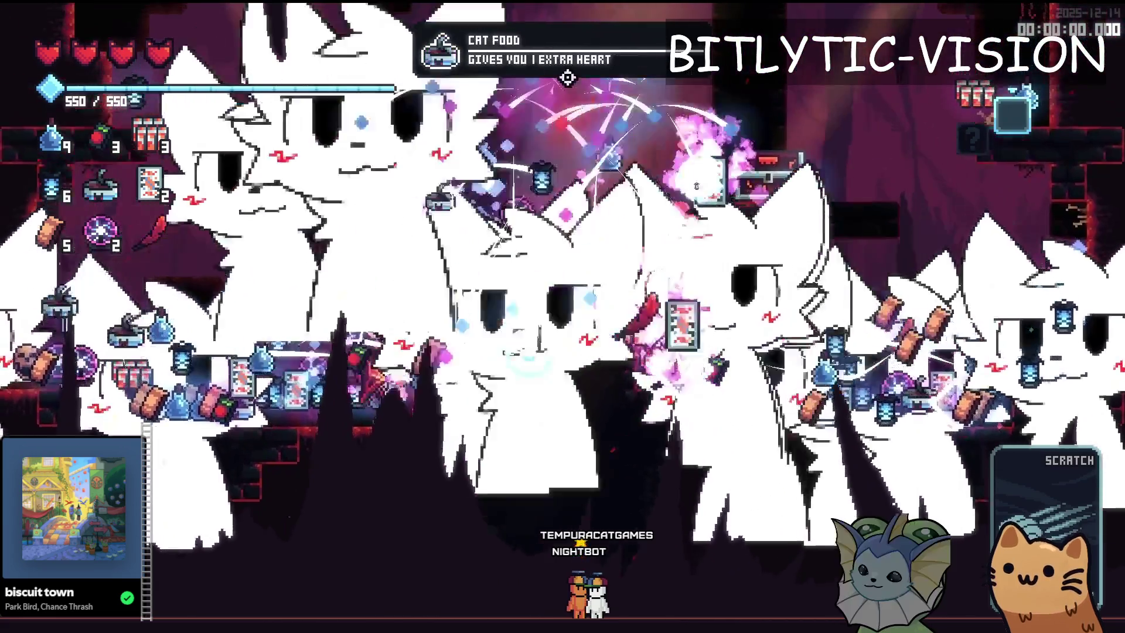
key(alt+Tab)
key(alt+Tab)
key(alt+Tab)
key(alt+Tab)
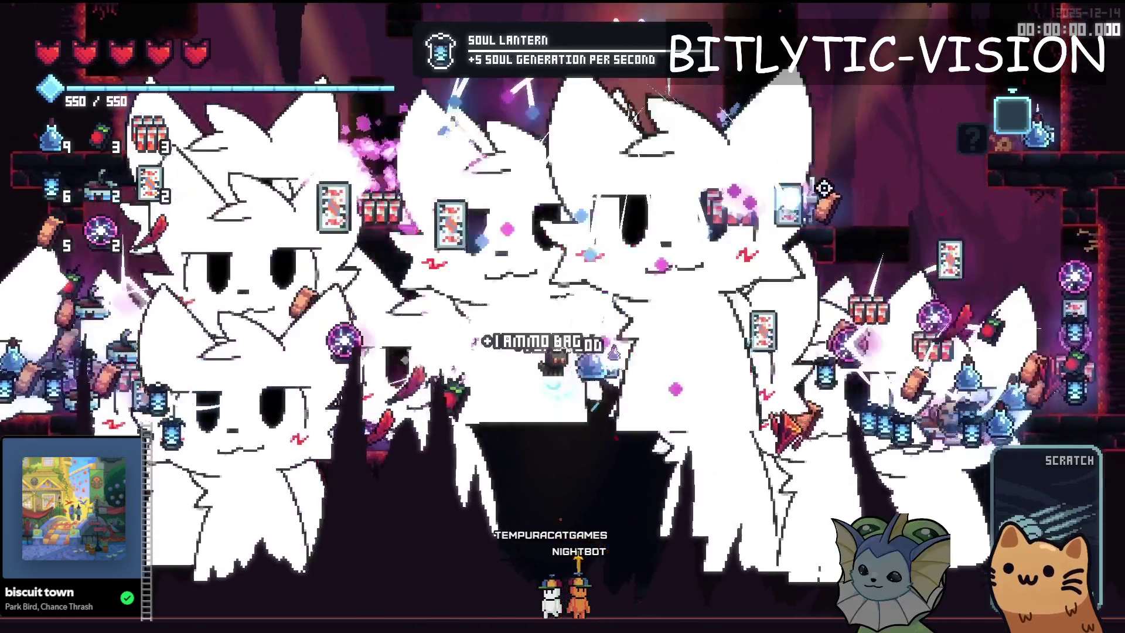
key(alt+Tab)
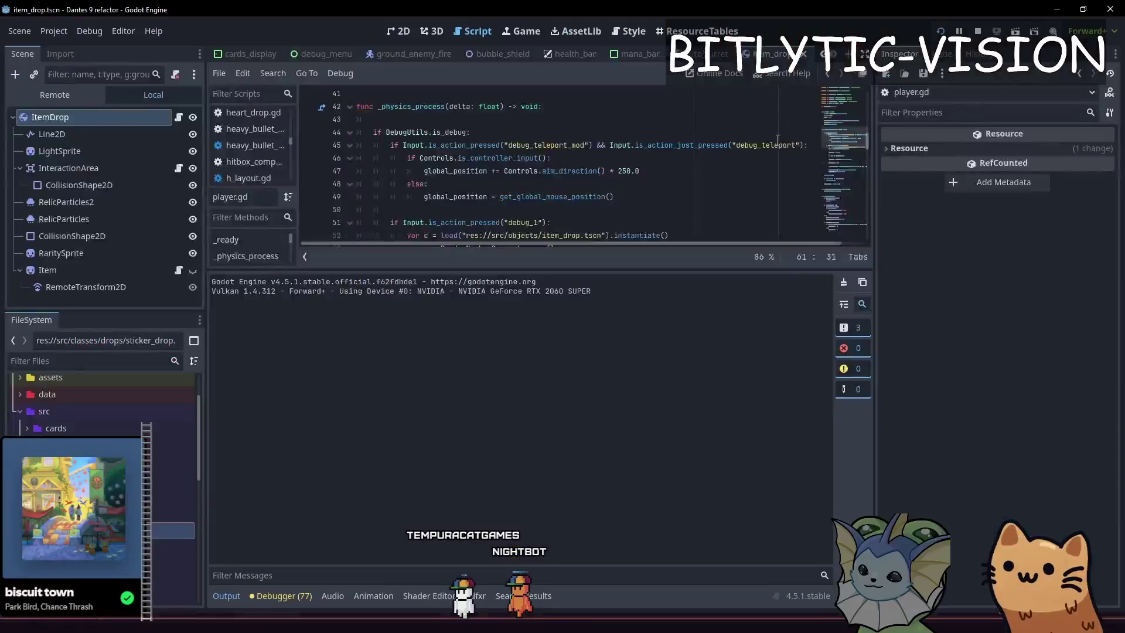
key(alt+Tab)
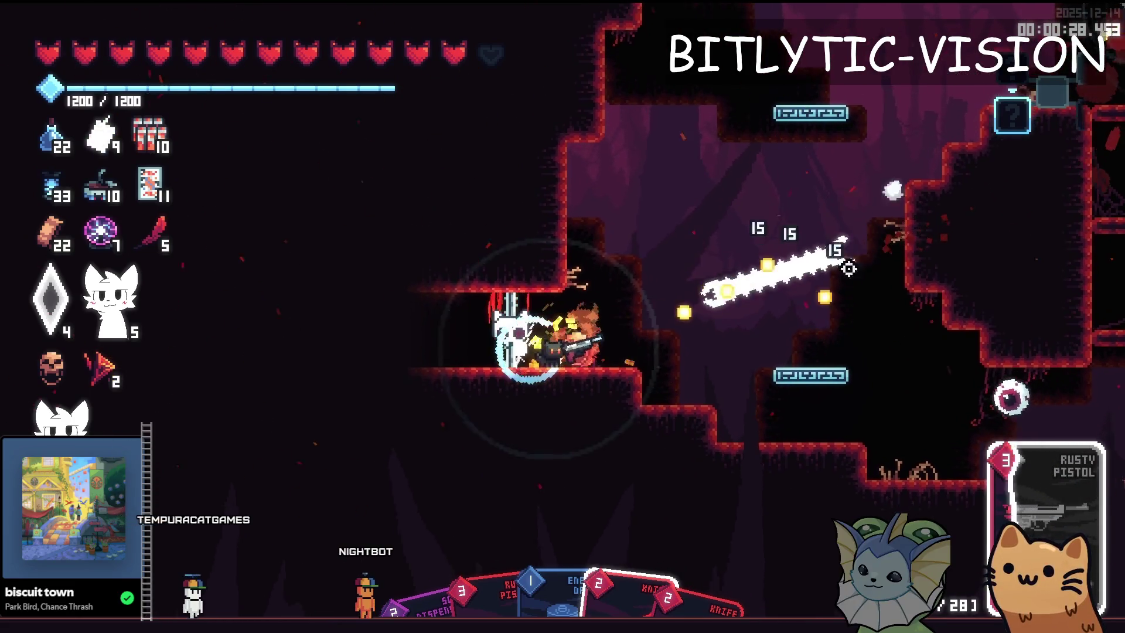
Teleport to a room from the debug menu's TP TO ROOM list, triggering the physics_frame crash
key(F1)
scroll(193, 351, down, 5)
click(193, 381)
click(779, 521)
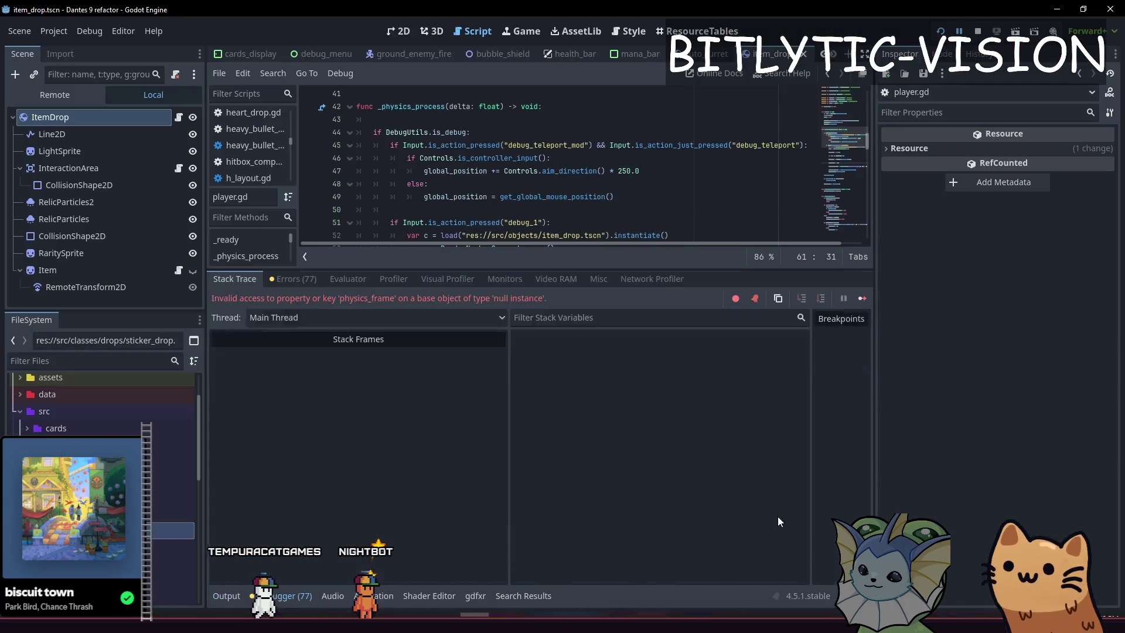
Jump from the debugger's error list to the physics_frame error at line 172
scroll(486, 167, up, 3)
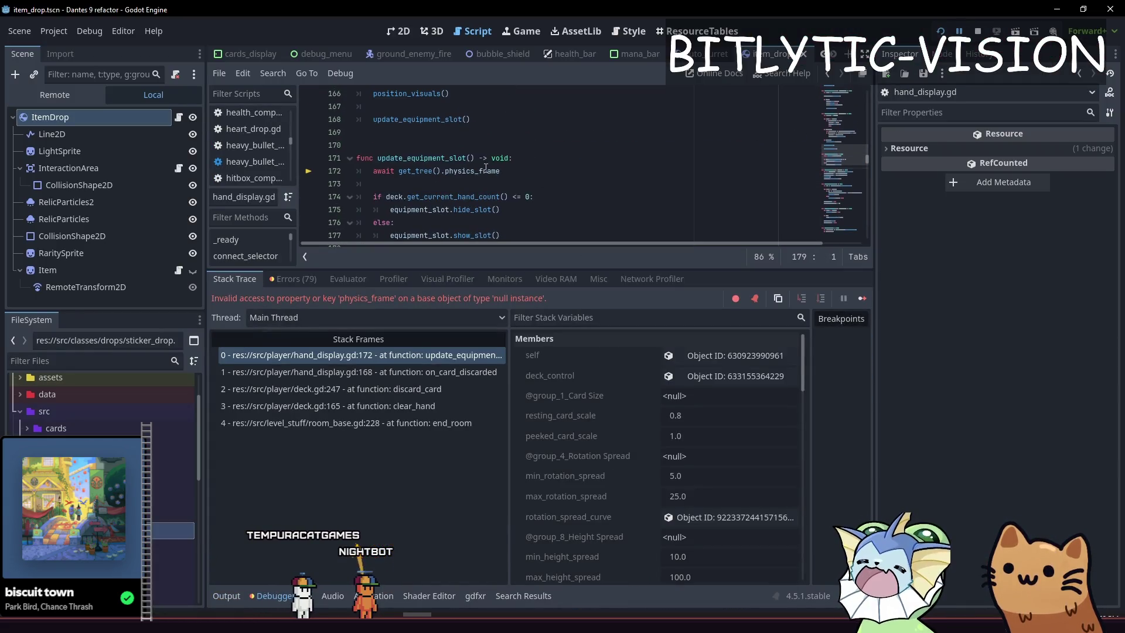
click(563, 223)
click(226, 596)
click(273, 596)
click(293, 279)
scroll(527, 469, down, 15)
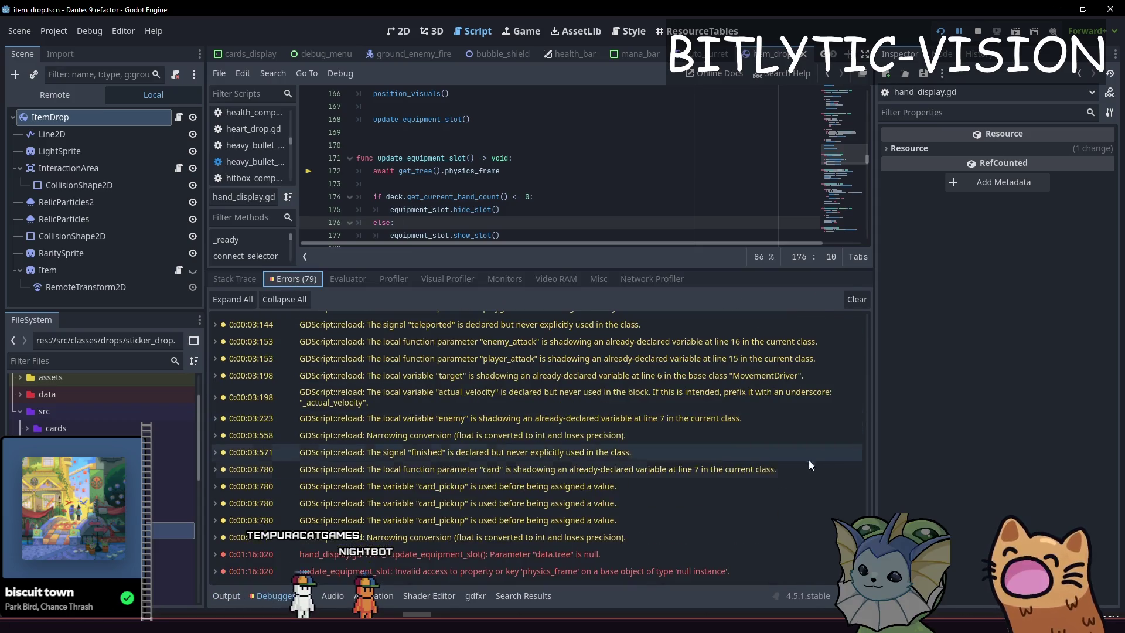
click(527, 554)
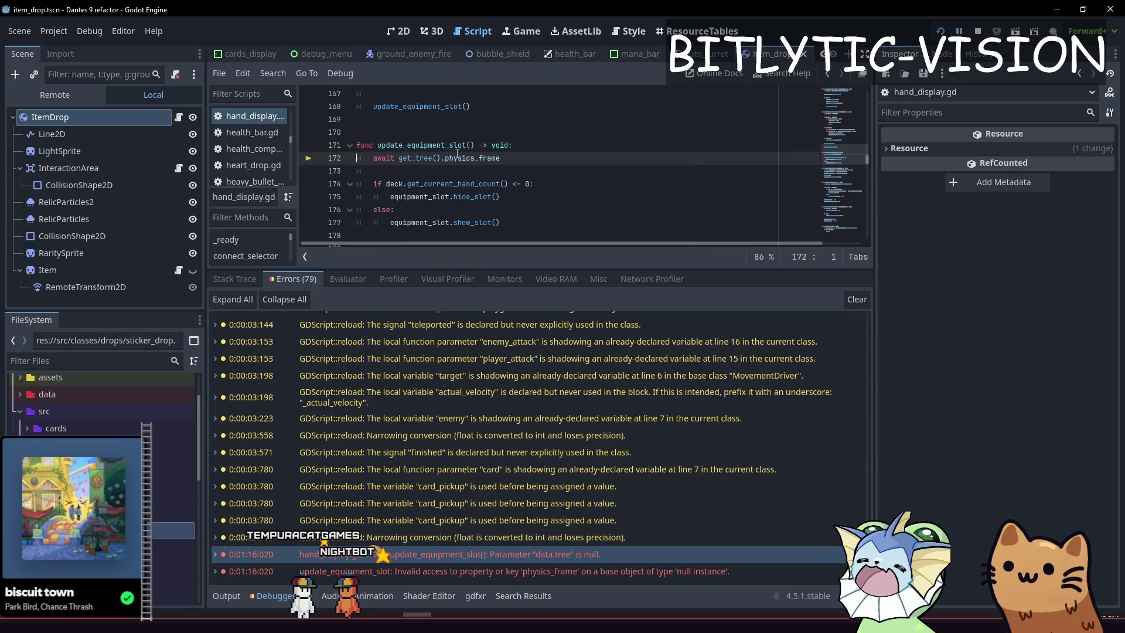
Wrap the physics_frame await in an 'if is_inside_tree():' check and save hand_display.gd
click(557, 140)
key(Return)
key(Return)
key(Up)
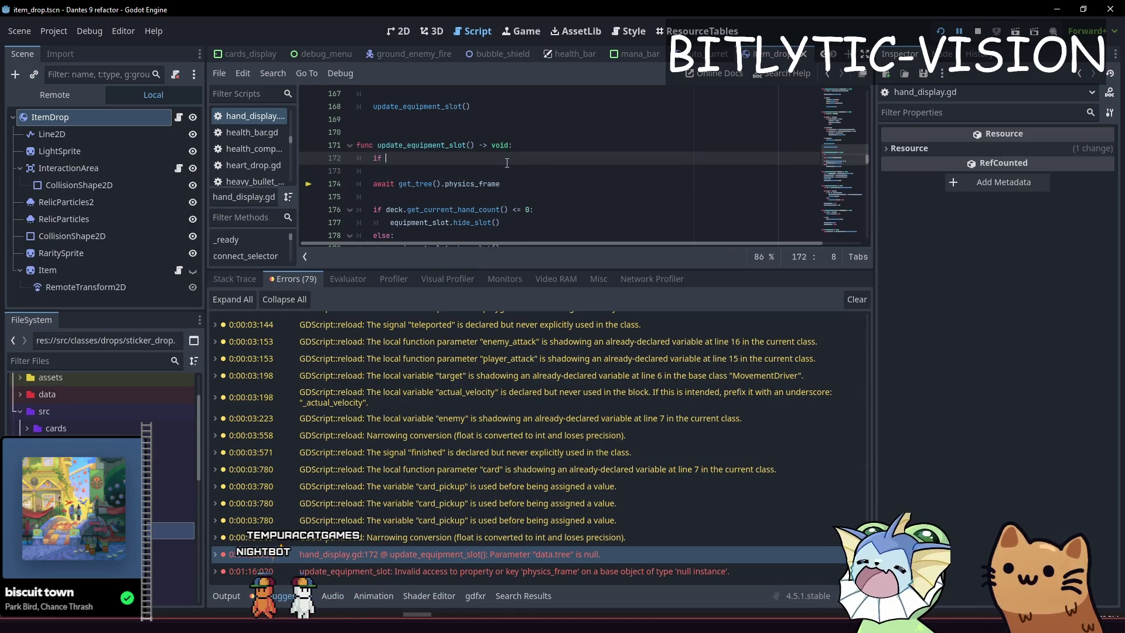
text(is_inside_tree())
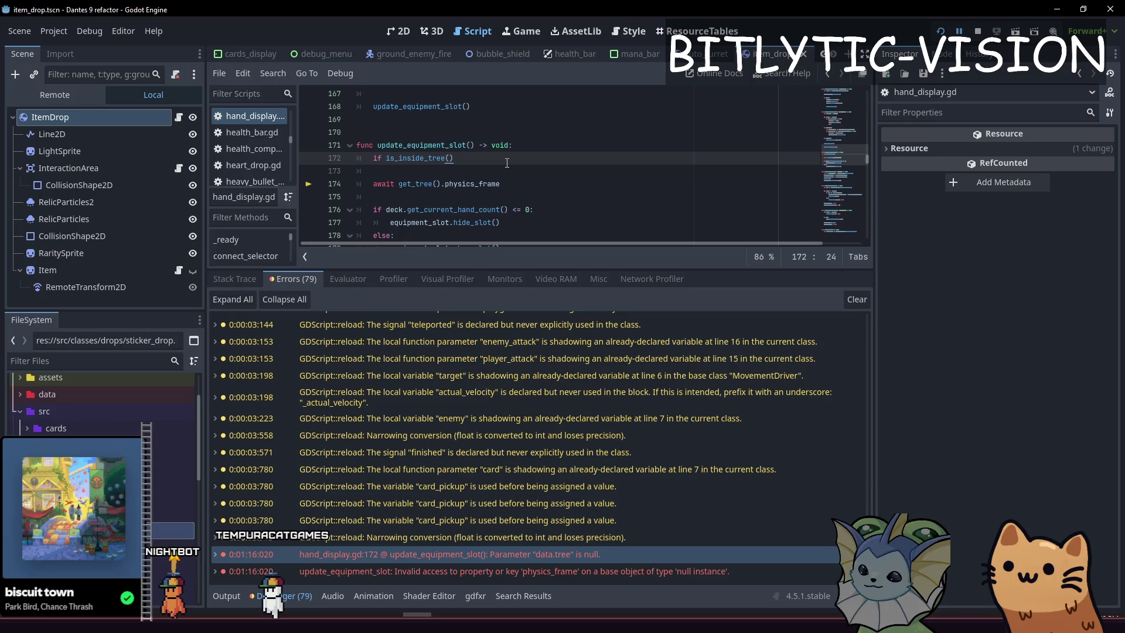
text(:)
key(Down)
key(Delete)
key(ctrl+s)
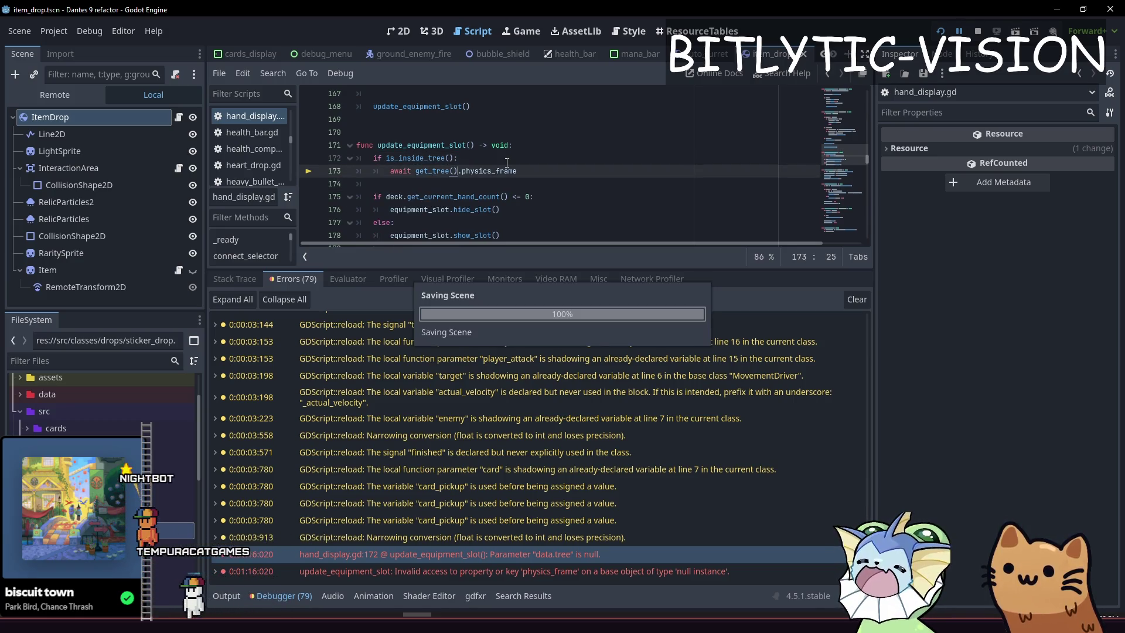
Enlarge the script editor and review the hand count and show_slot lines
click(545, 196)
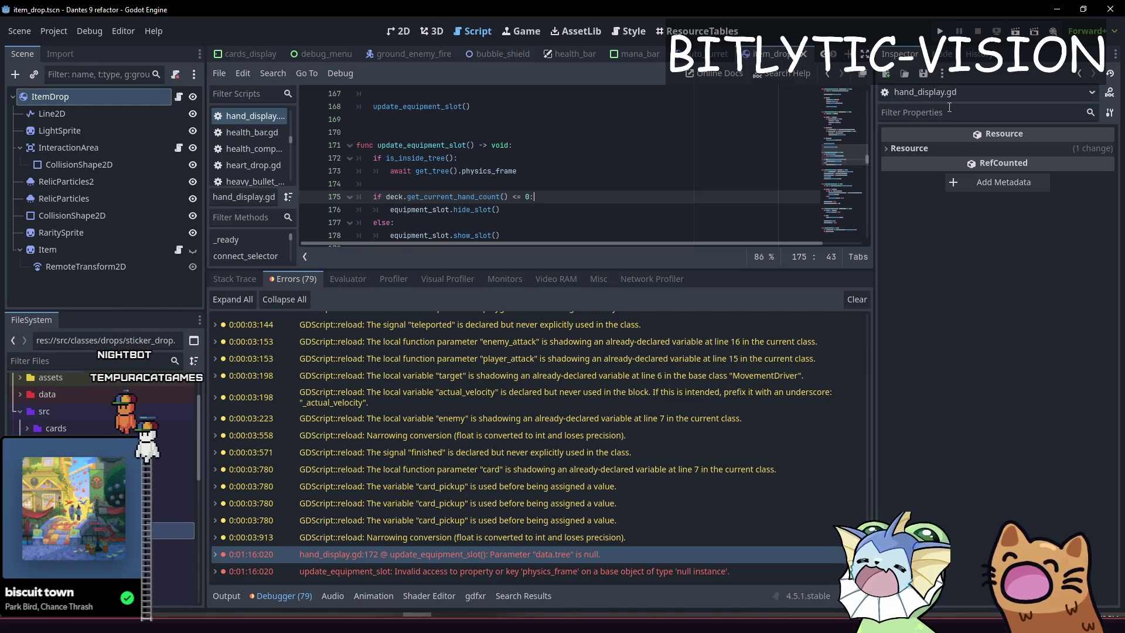
drag(705, 270, 704, 439)
click(644, 261)
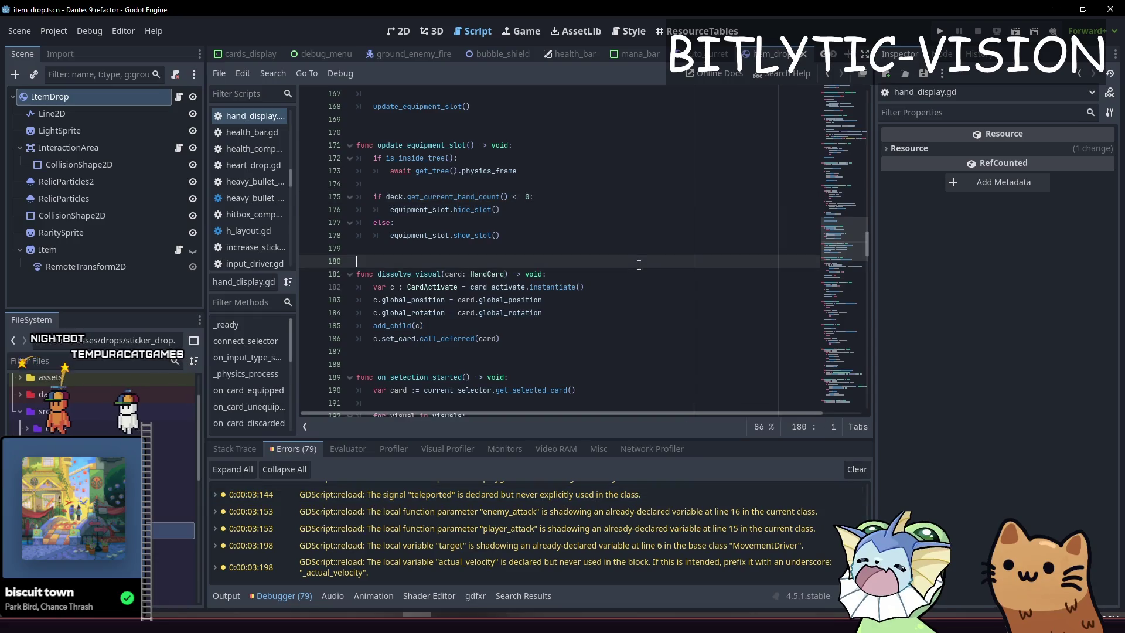
click(645, 235)
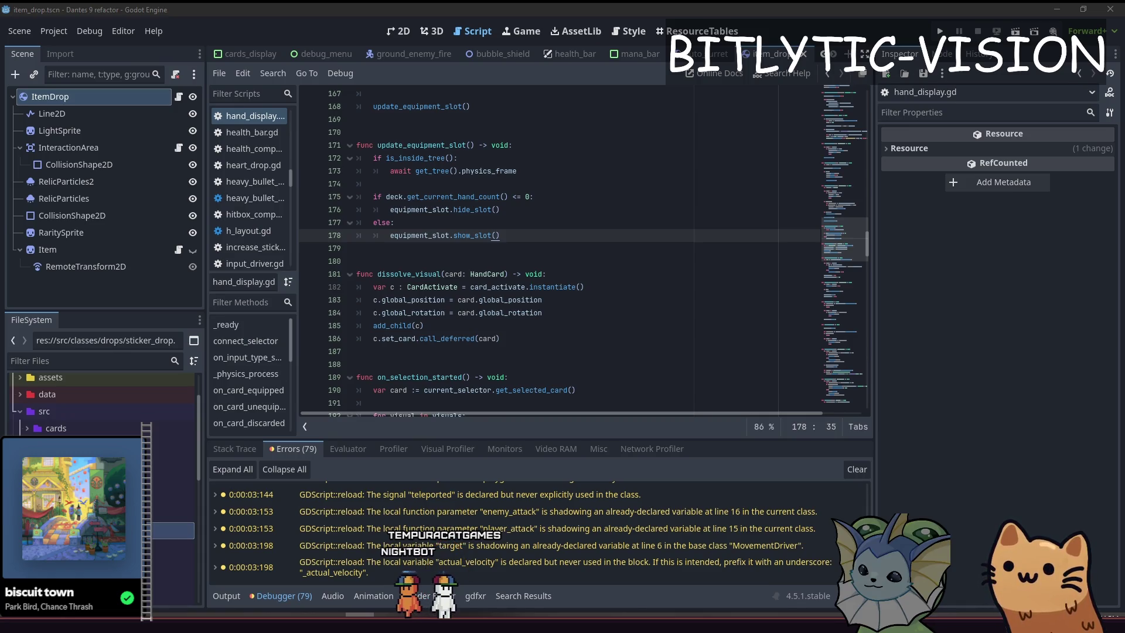
Bring up Obsidian and scroll through the Jan 8th task notes
key(alt+Tab)
scroll(736, 359, down, 5)
scroll(736, 359, up, 4)
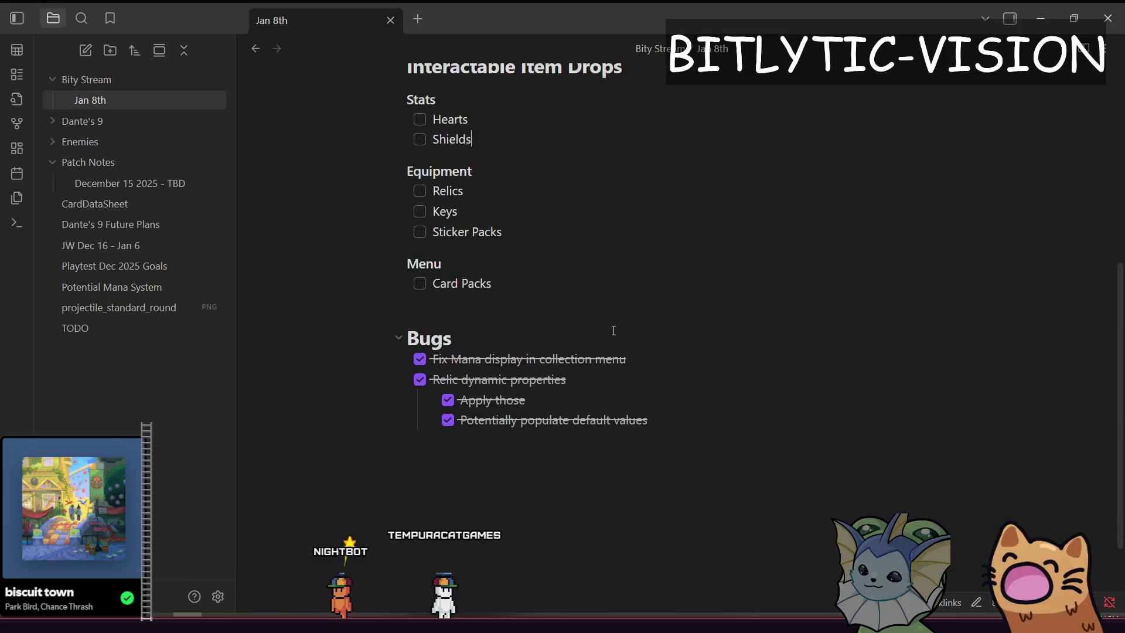
Scroll the Jan 8th note down to its Bugs list, then minimize Obsidian to reveal Godot
scroll(582, 327, down, 3)
click(1051, 8)
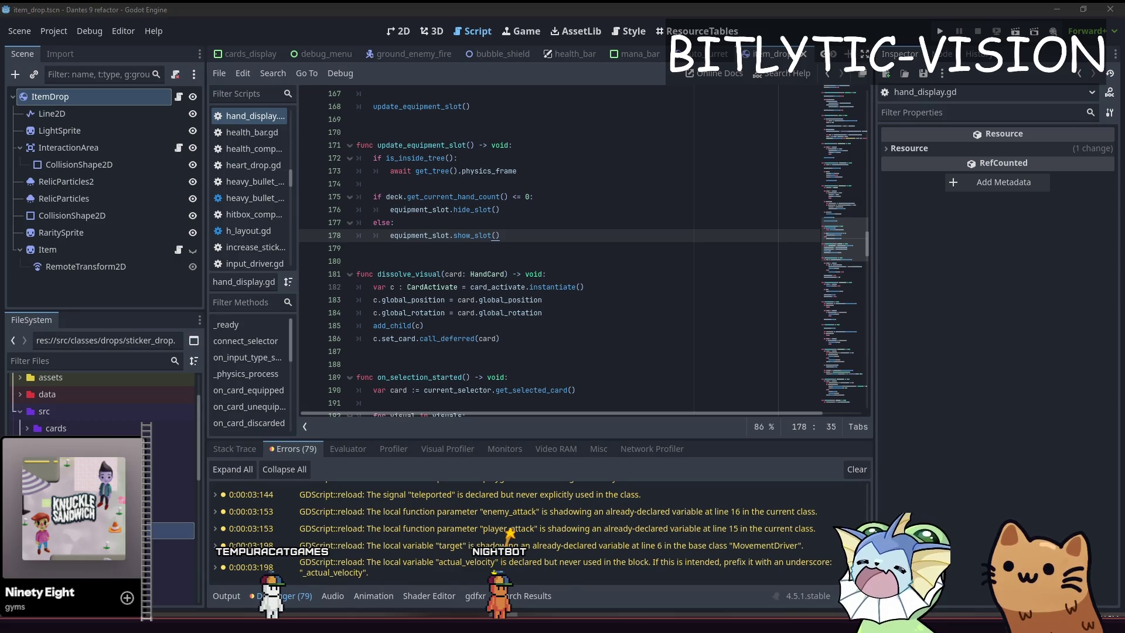
Switch from Godot to Firefox's Google results for 'average steam wishlists'
mouse_move(473, 534)
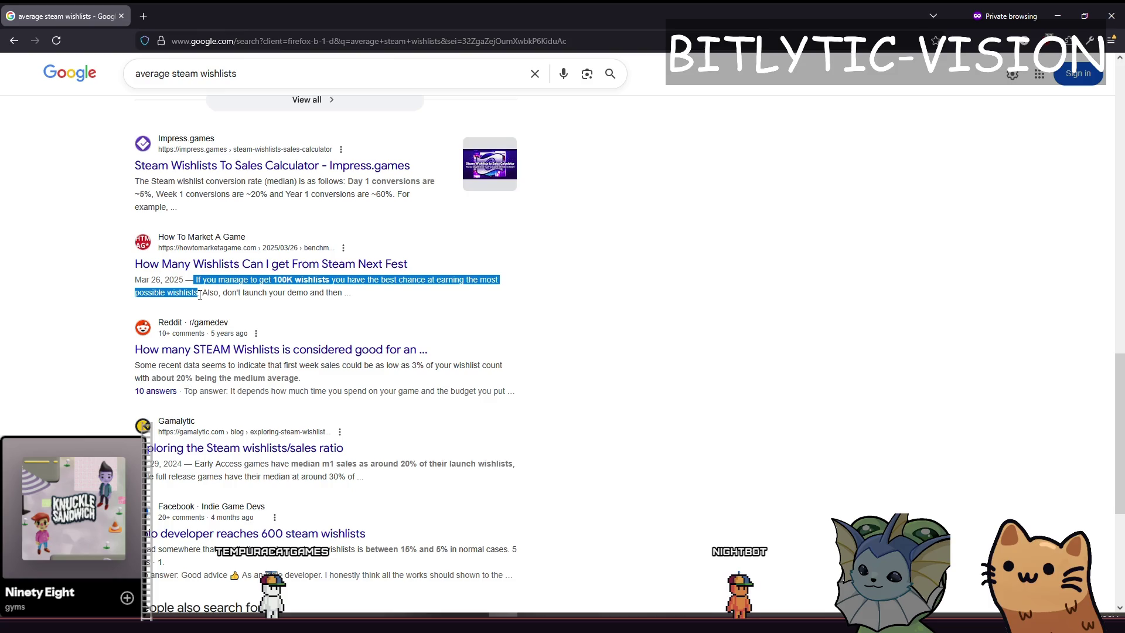
click(205, 316)
Select the 100K-wishlists sentence in the How To Market A Game result repeatedly, then alt-tab back to Godot
mouse_move(201, 291)
mouse_down()
mouse_move(197, 280)
mouse_move(302, 280)
mouse_up()
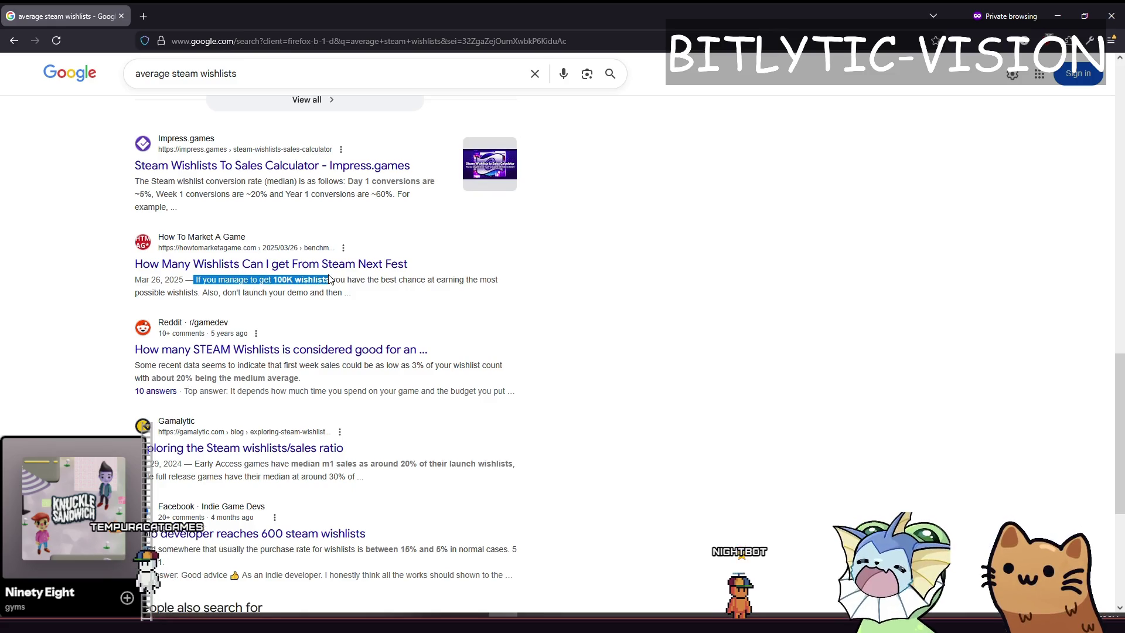
click(447, 292)
mouse_move(361, 281)
mouse_down()
mouse_move(462, 280)
mouse_move(201, 294)
mouse_up()
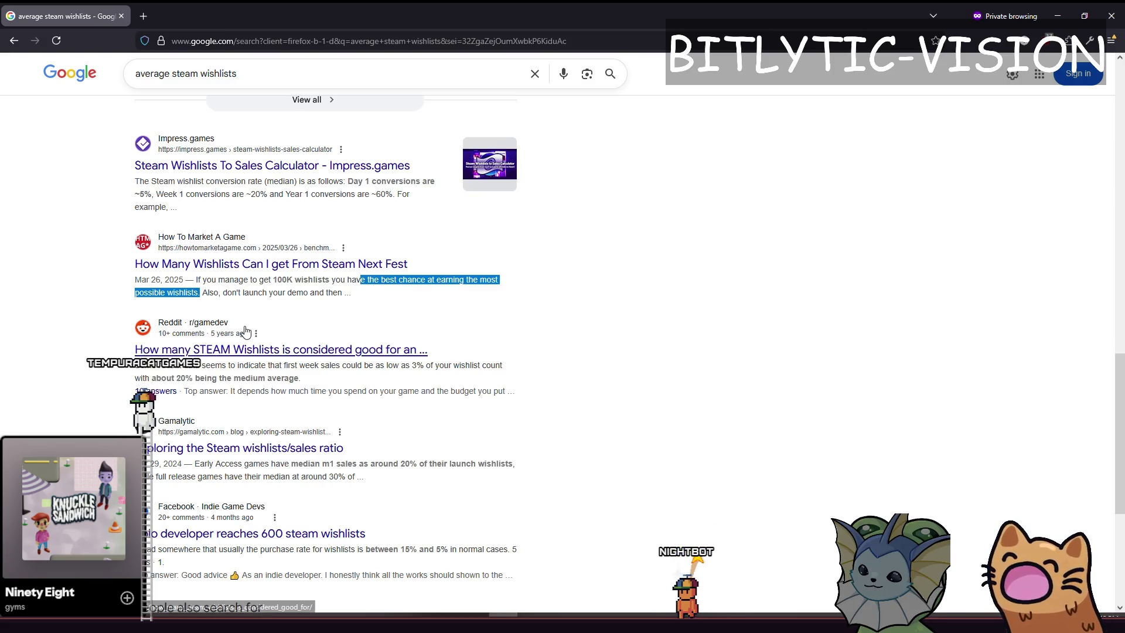
click(279, 276)
mouse_move(279, 276)
mouse_down()
mouse_move(497, 280)
mouse_move(201, 305)
mouse_up()
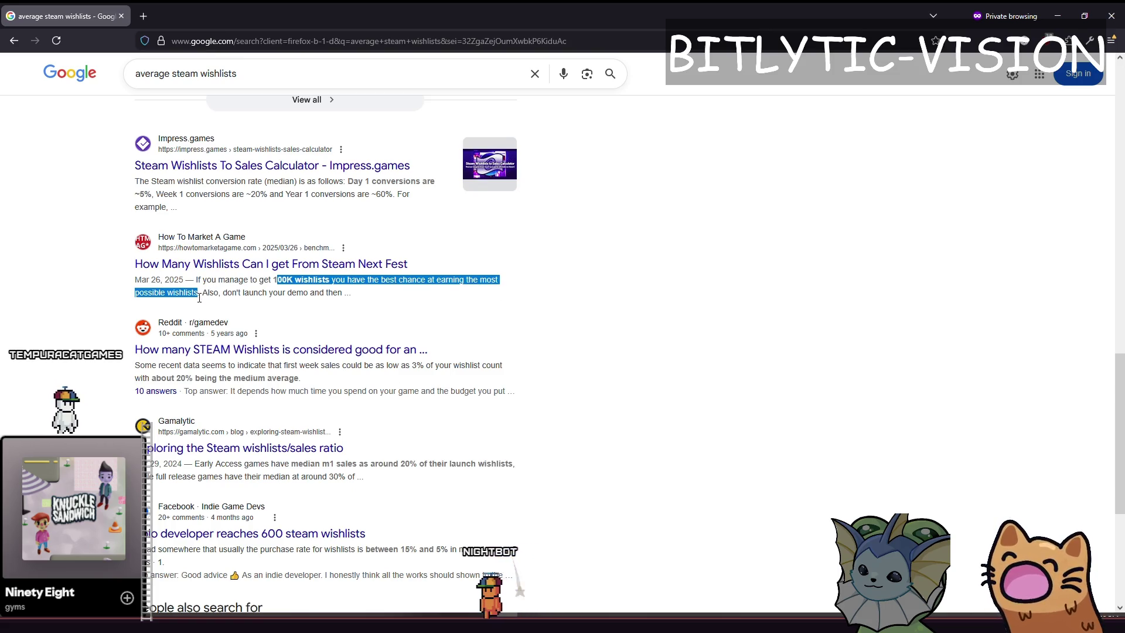
click(297, 315)
key(alt+Tab)
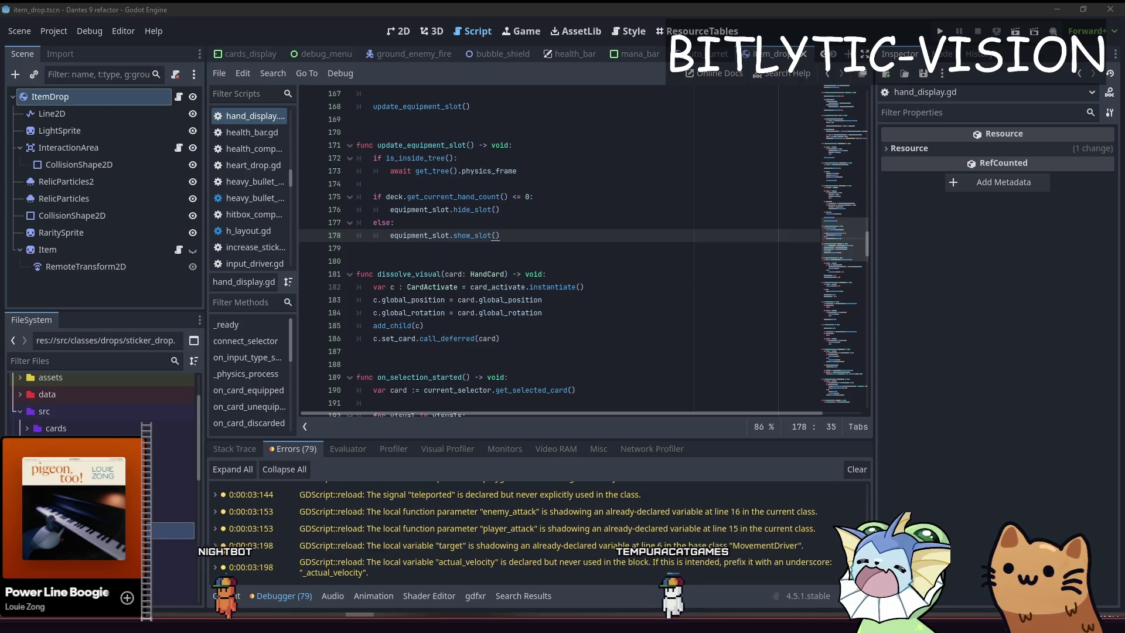
click(617, 262)
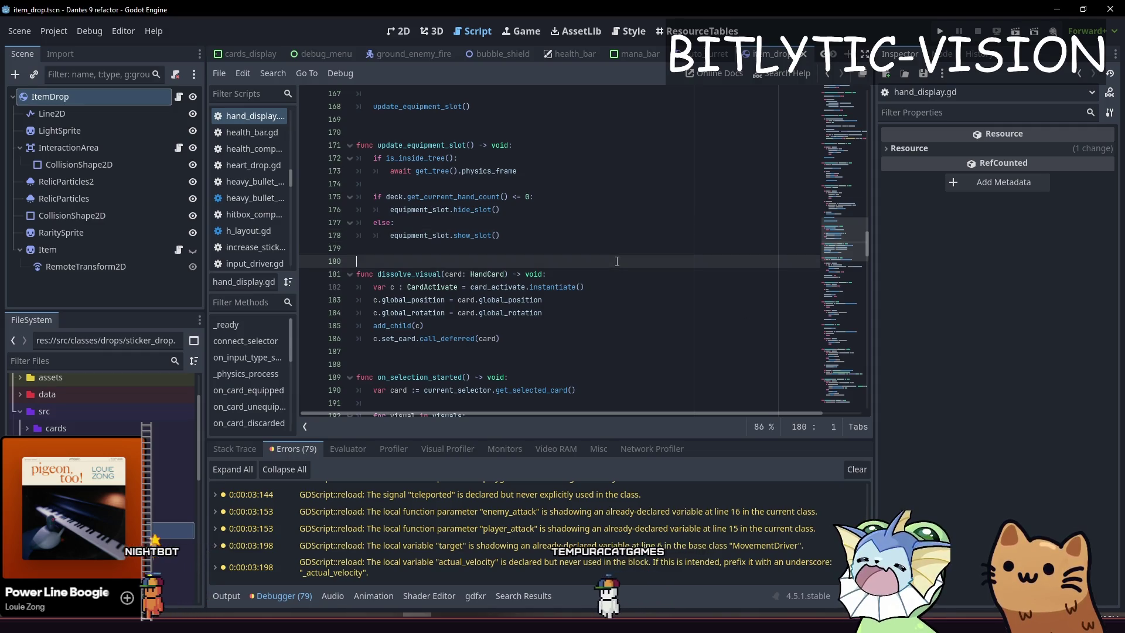